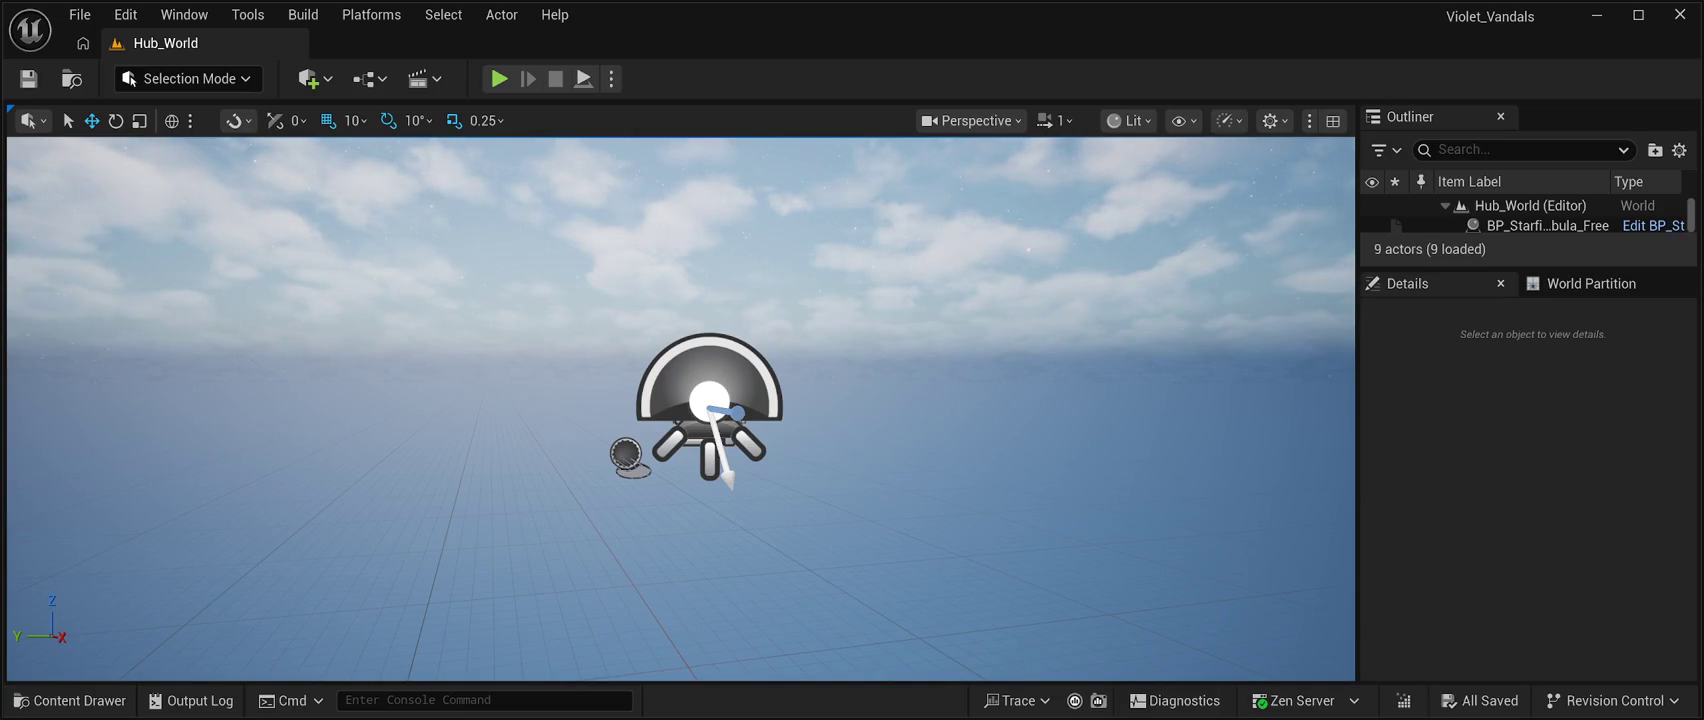
Preview the sky in play mode, then create a _Core folder in Content.
{"action": "key", "text": "alt+p"}
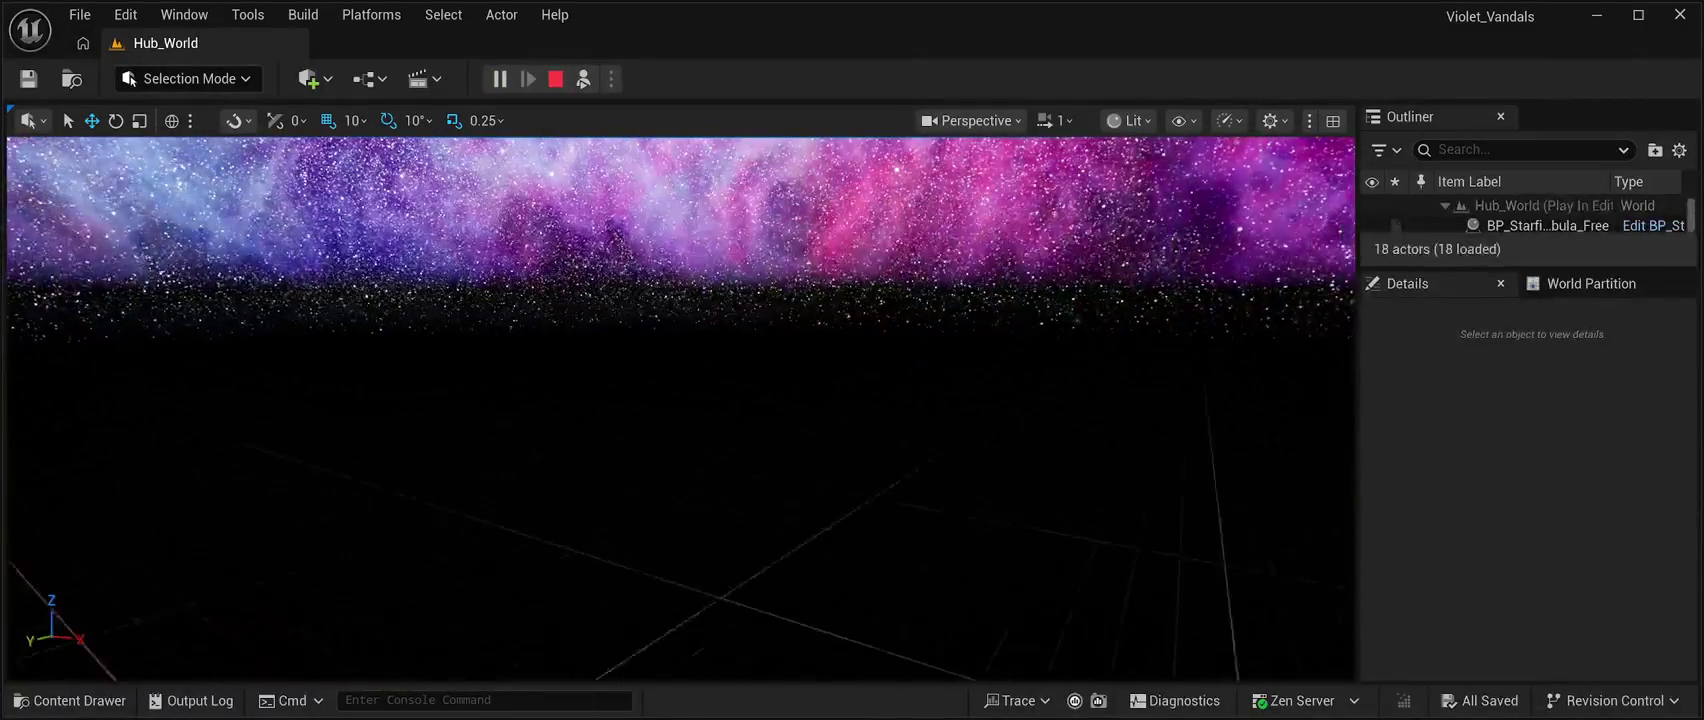
{"action": "key", "text": "Escape"}
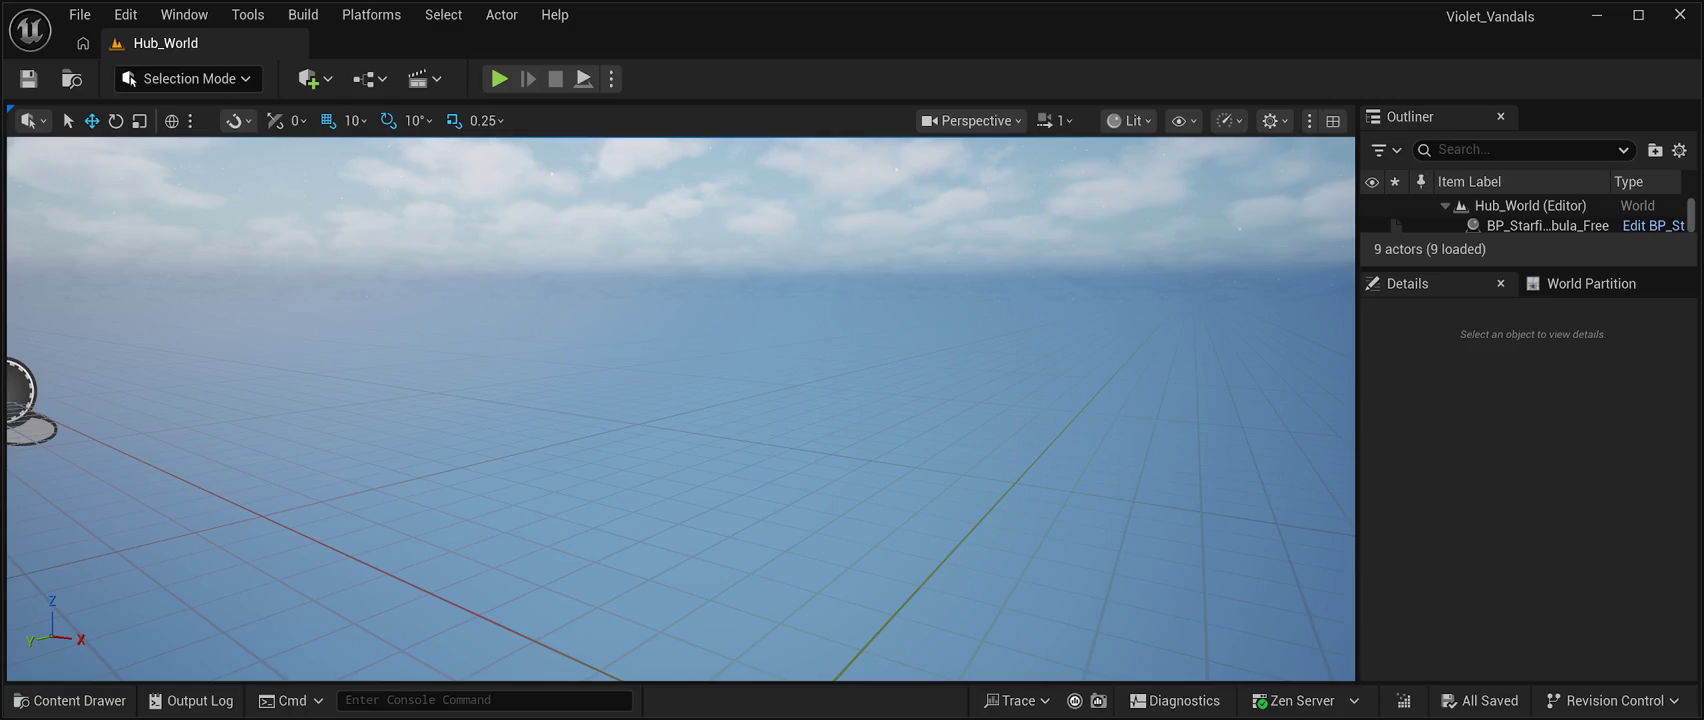
{"action": "left_click", "coordinate": [70, 700]}
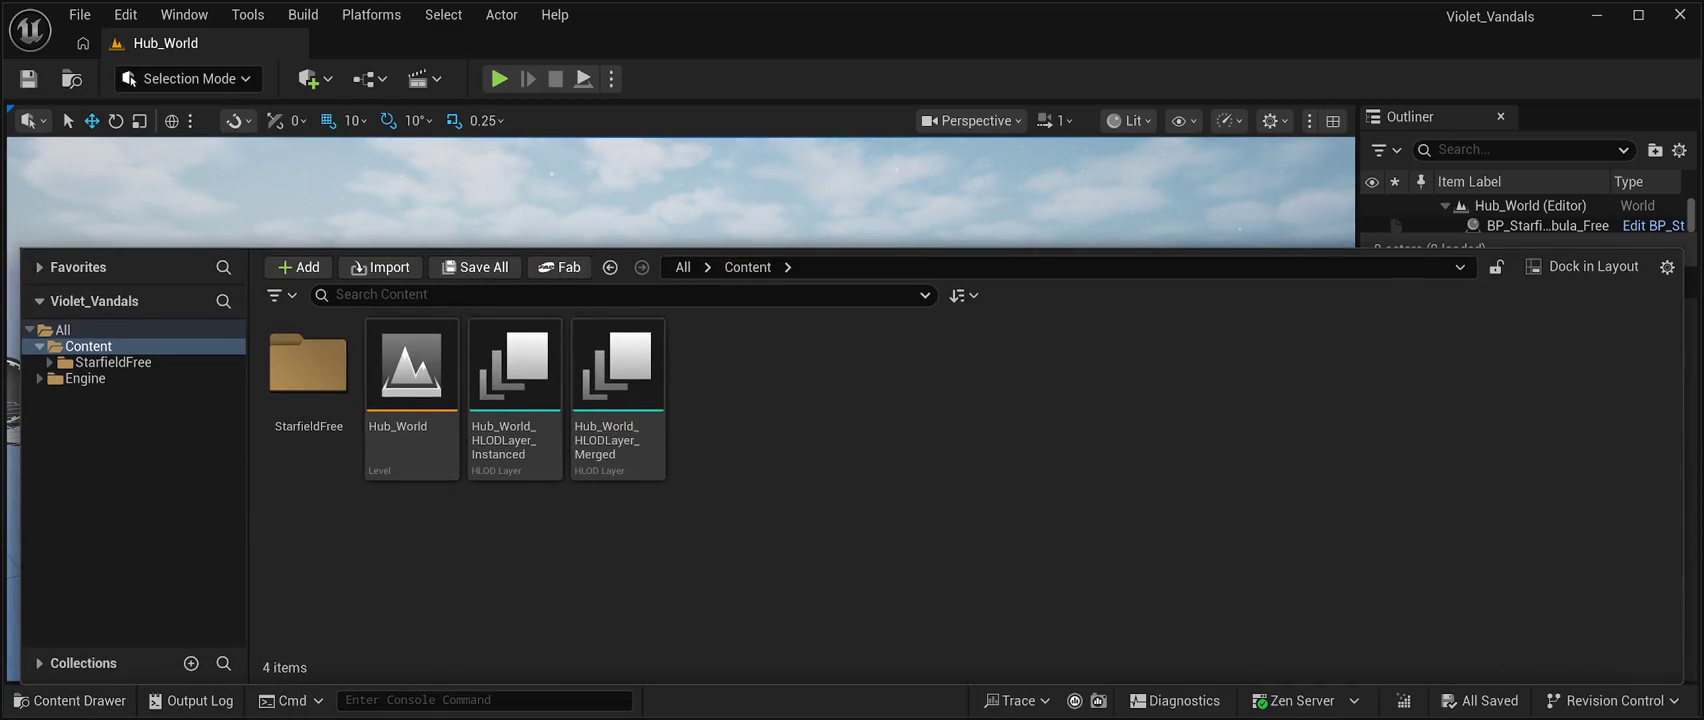
{"action": "key", "text": "ctrl+shift+n"}
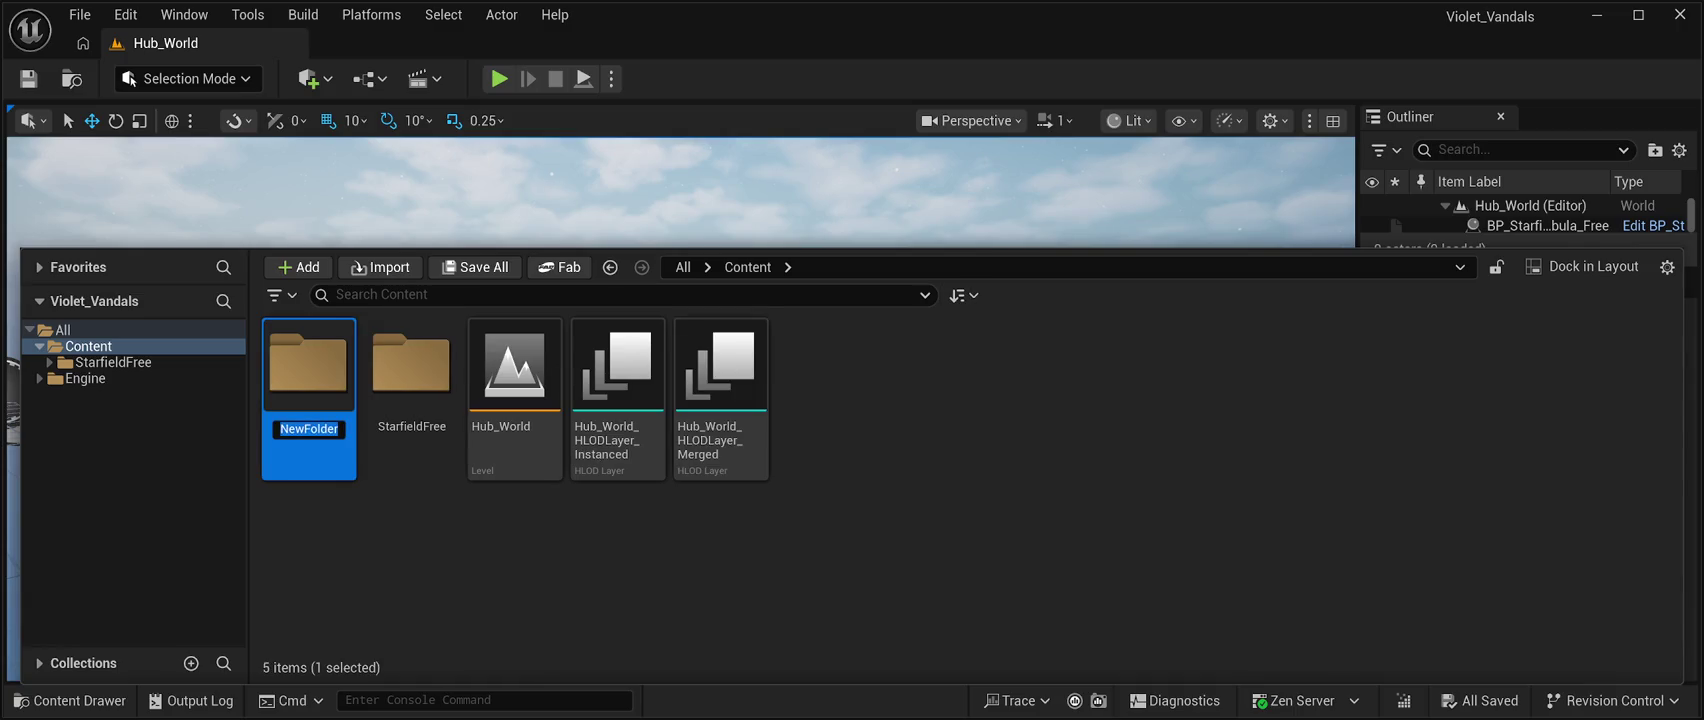
{"action": "type", "text": "_Core"}
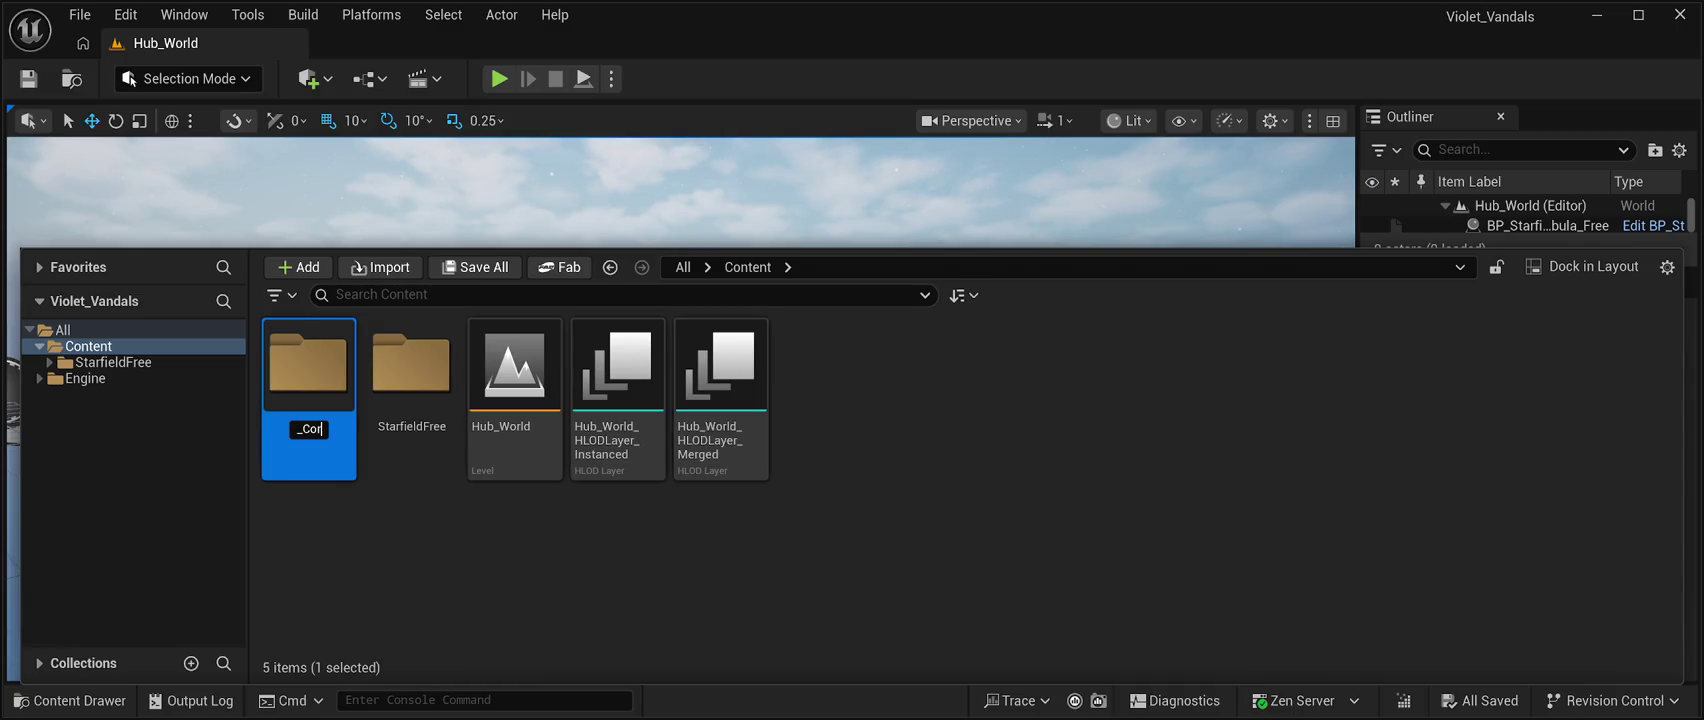
{"action": "key", "text": "Return"}
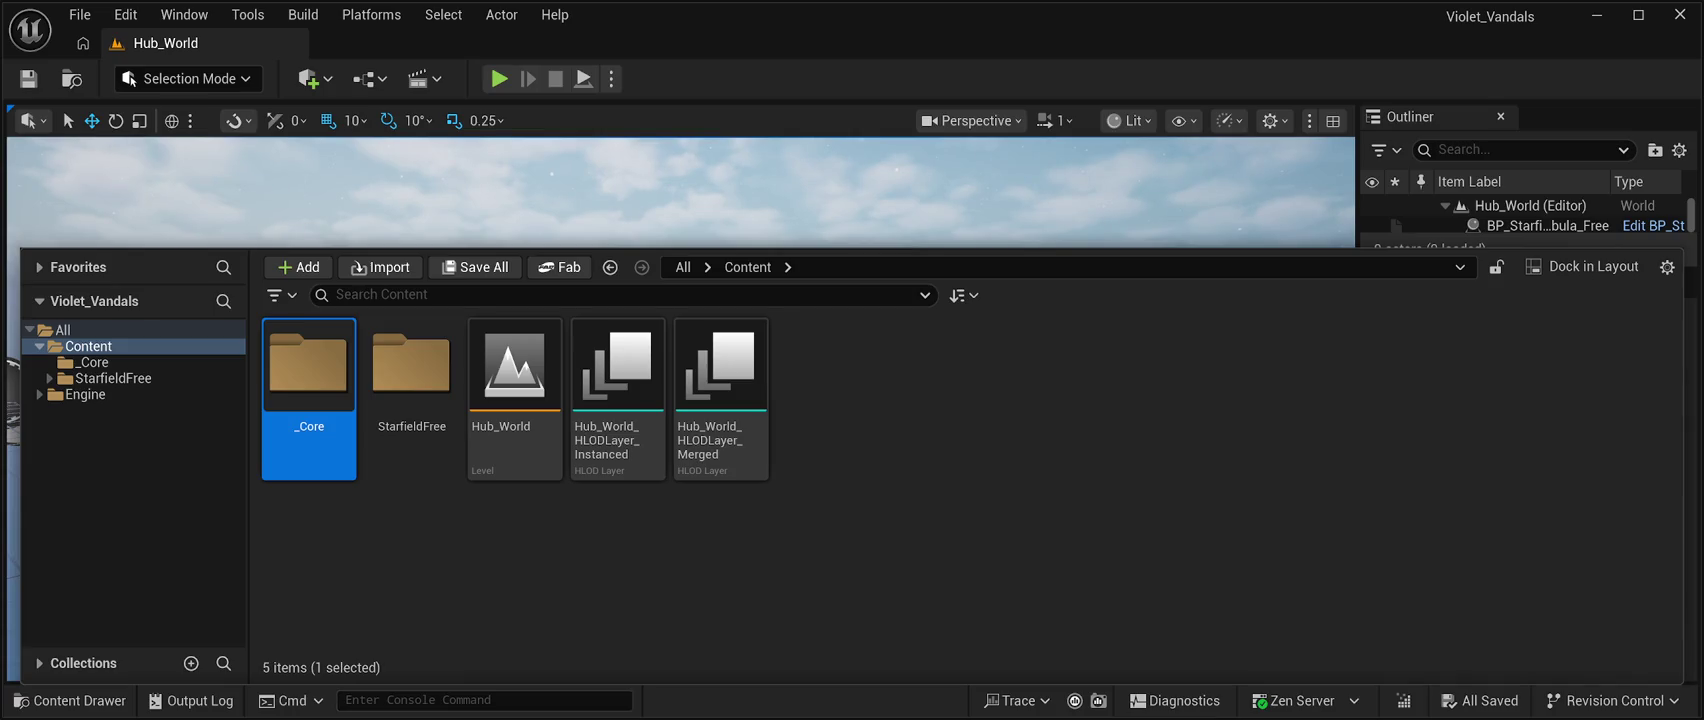
Create a second folder in Content named _Environment.
{"action": "key", "text": "Escape"}
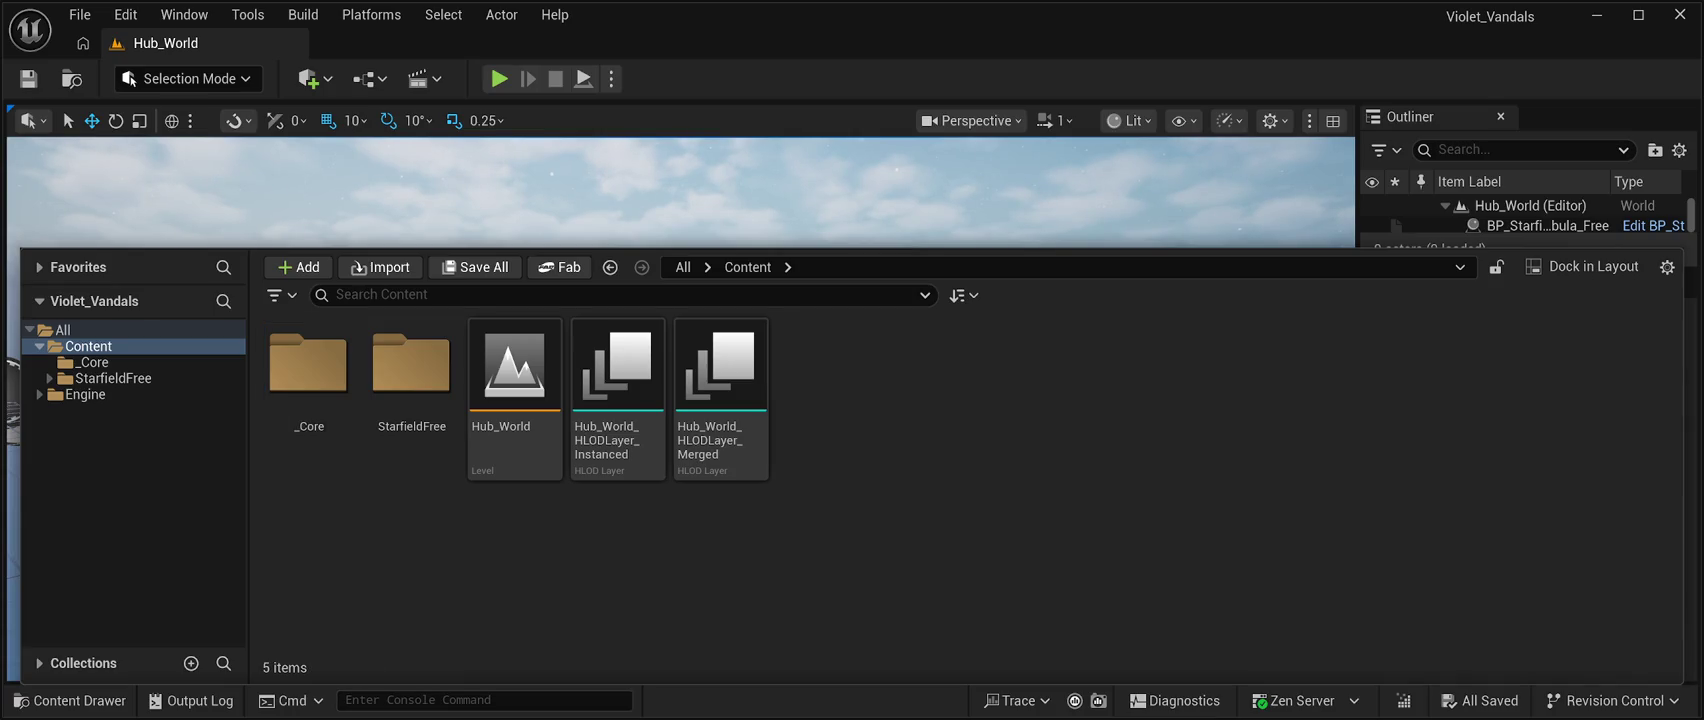
{"action": "key", "text": "ctrl+shift+n"}
{"action": "type", "text": "_Environment"}
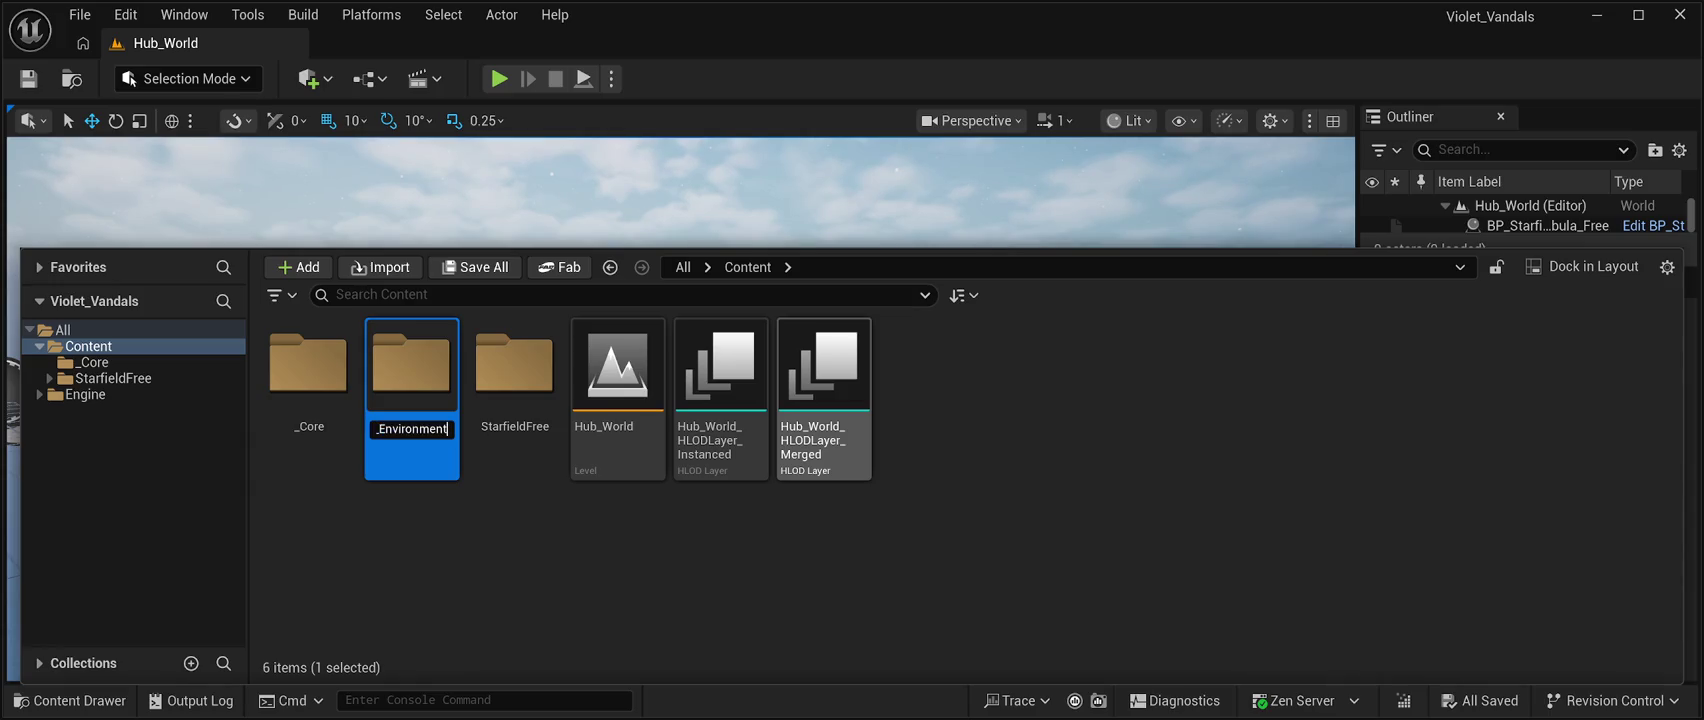
{"action": "key", "text": "Return"}
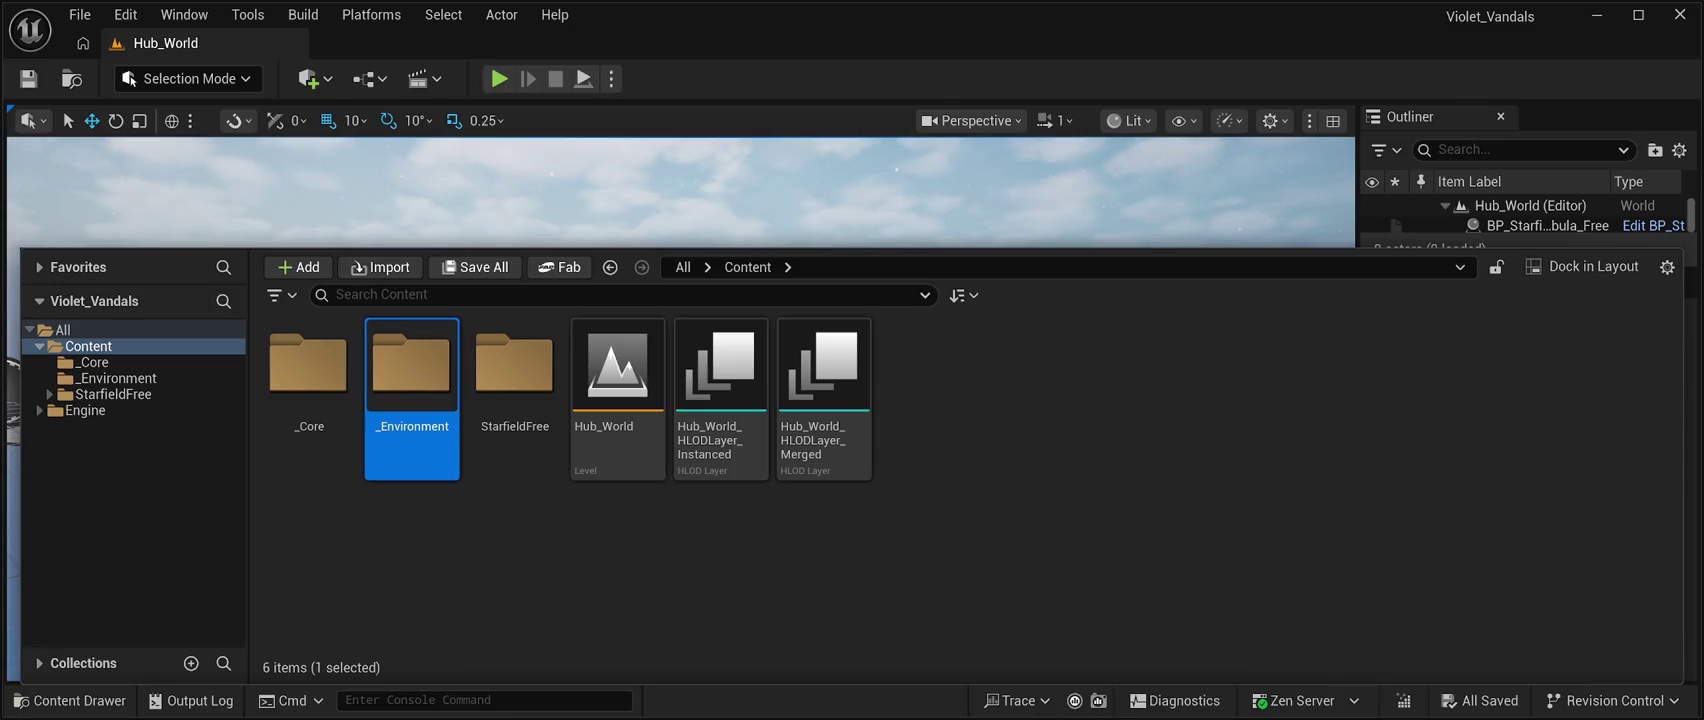
Inside _Environment, create two subfolders named Maps and PCG.
{"action": "double_click", "coordinate": [411, 370]}
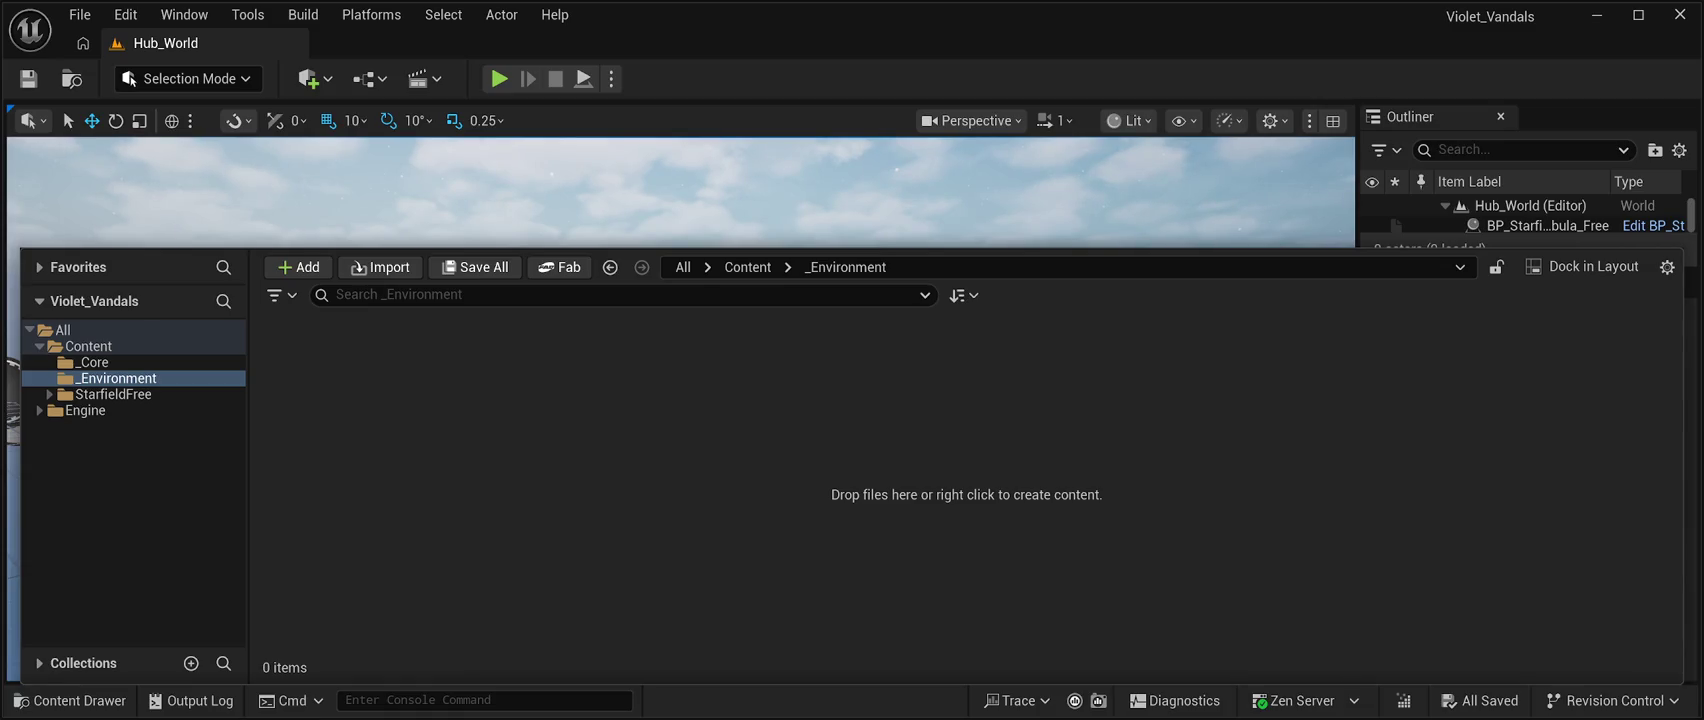
{"action": "key", "text": "ctrl+shift+n"}
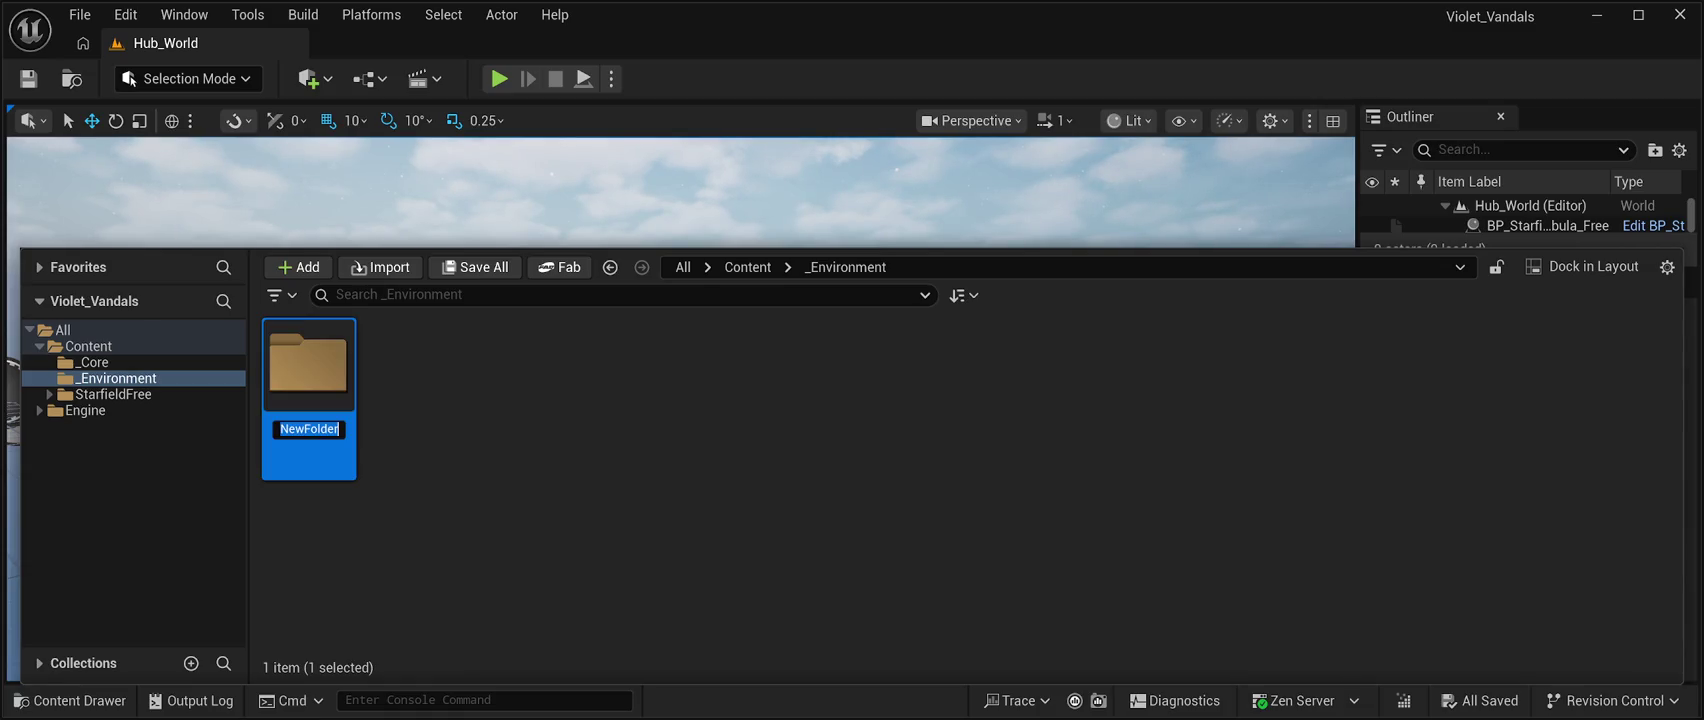
{"action": "type", "text": "maps"}
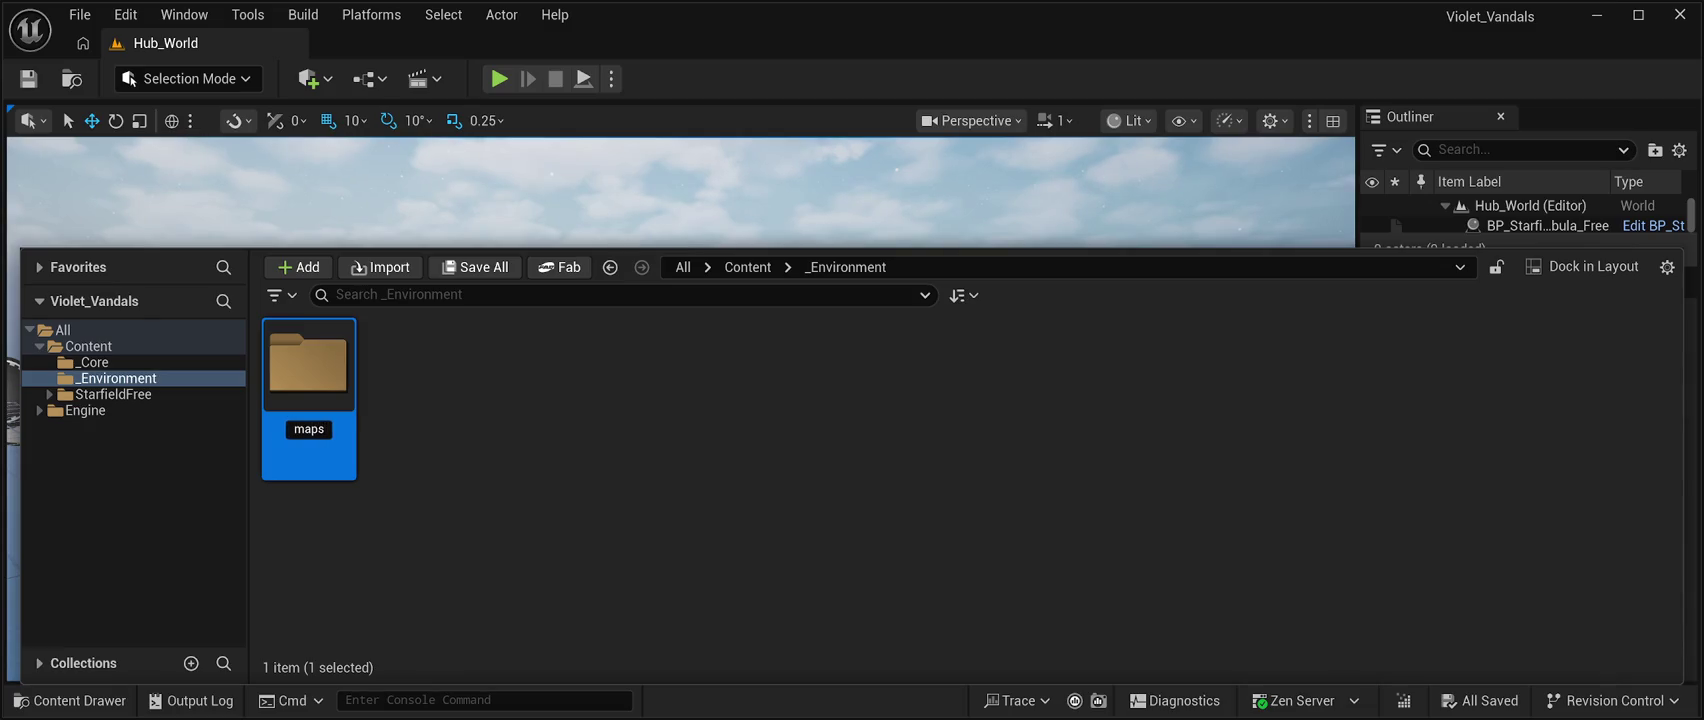
{"action": "key", "text": "ctrl+a"}
{"action": "type", "text": "Maps"}
{"action": "key", "text": "Return"}
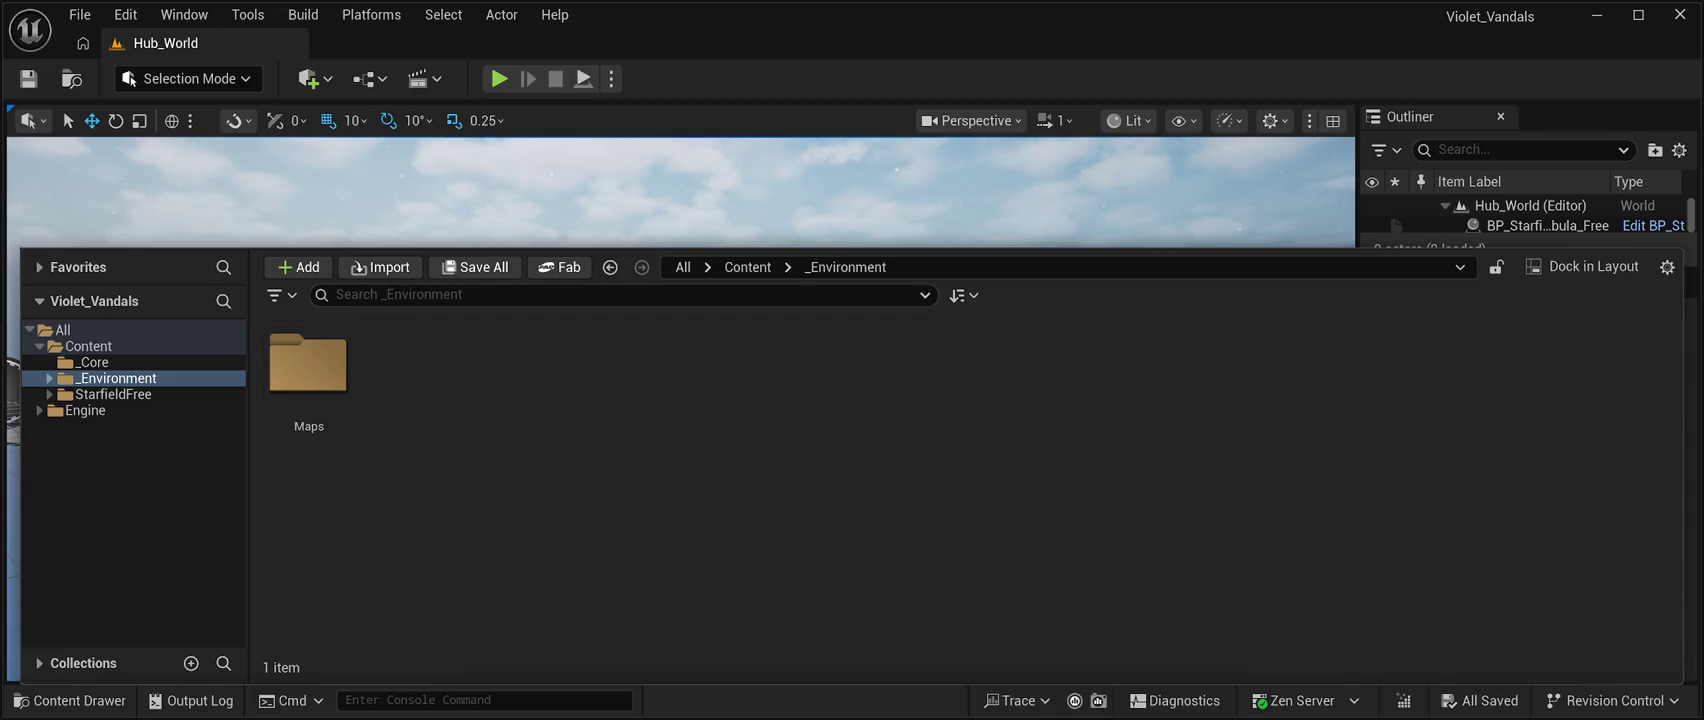
{"action": "key", "text": "ctrl+shift+n"}
{"action": "type", "text": "PCG"}
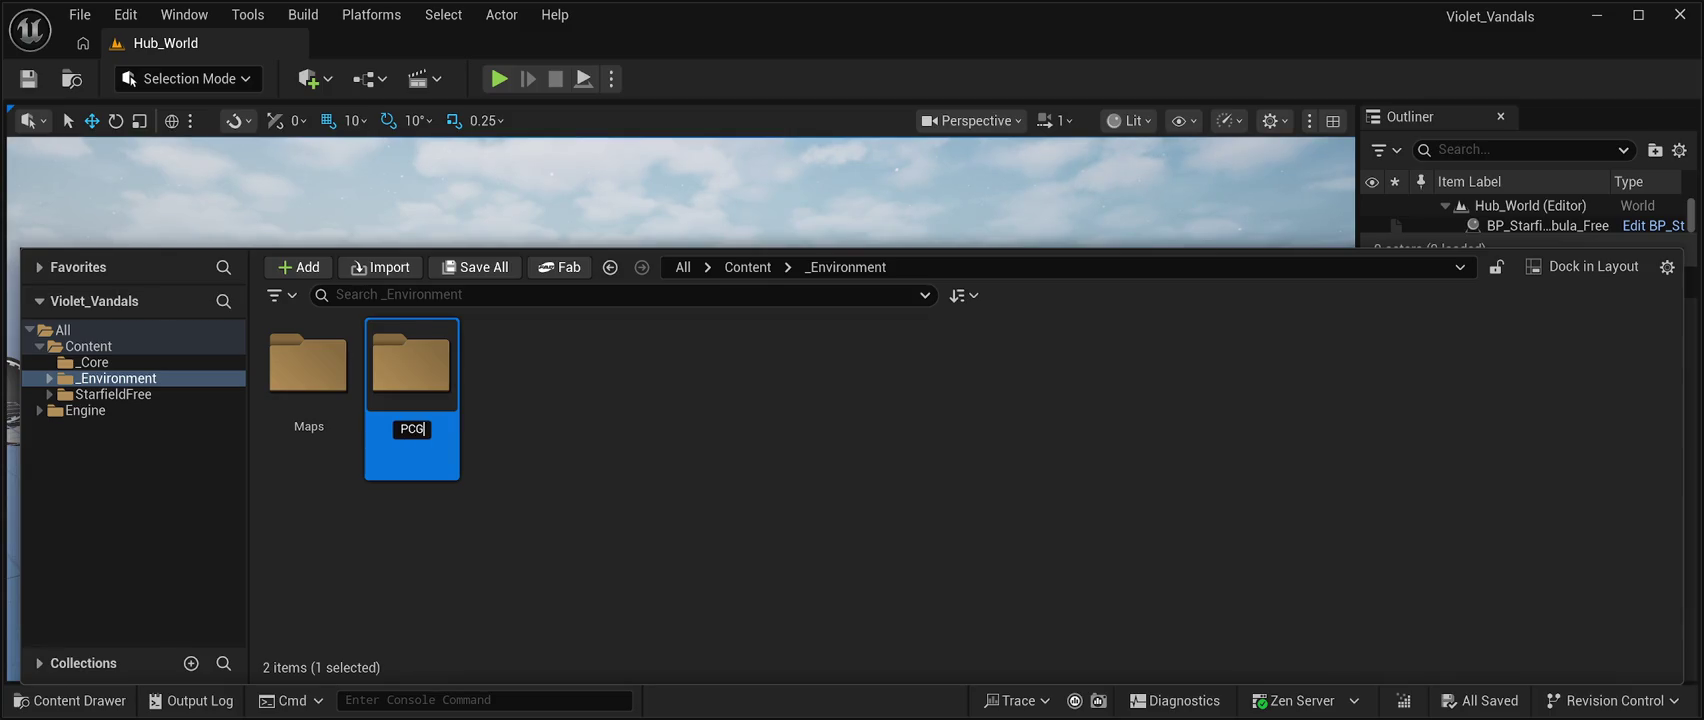
{"action": "key", "text": "Return"}
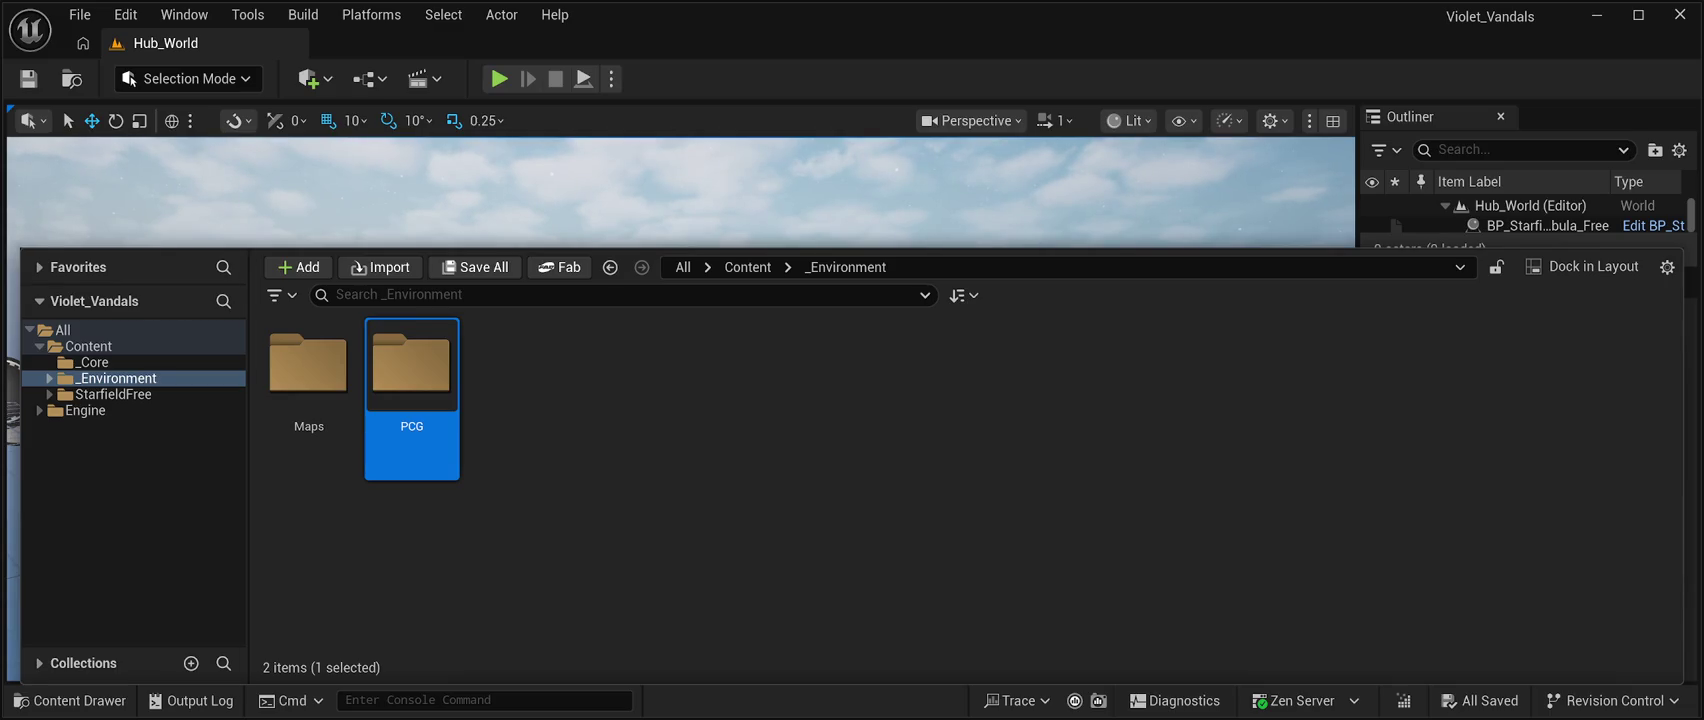
Add a new _SourceAssets folder at the top level of Content.
{"action": "left_click", "coordinate": [88, 346]}
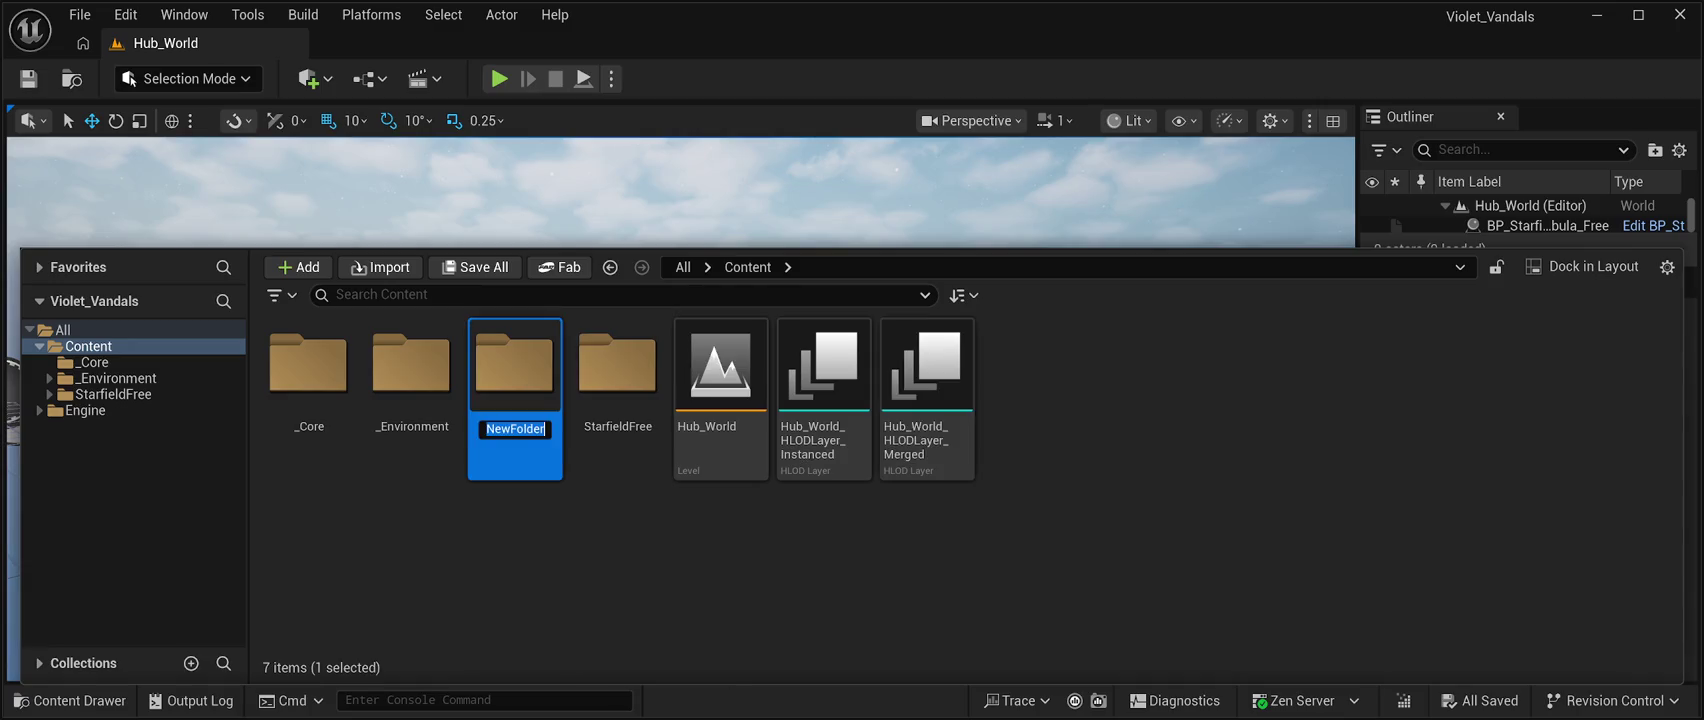
{"action": "type", "text": "SourceAssets"}
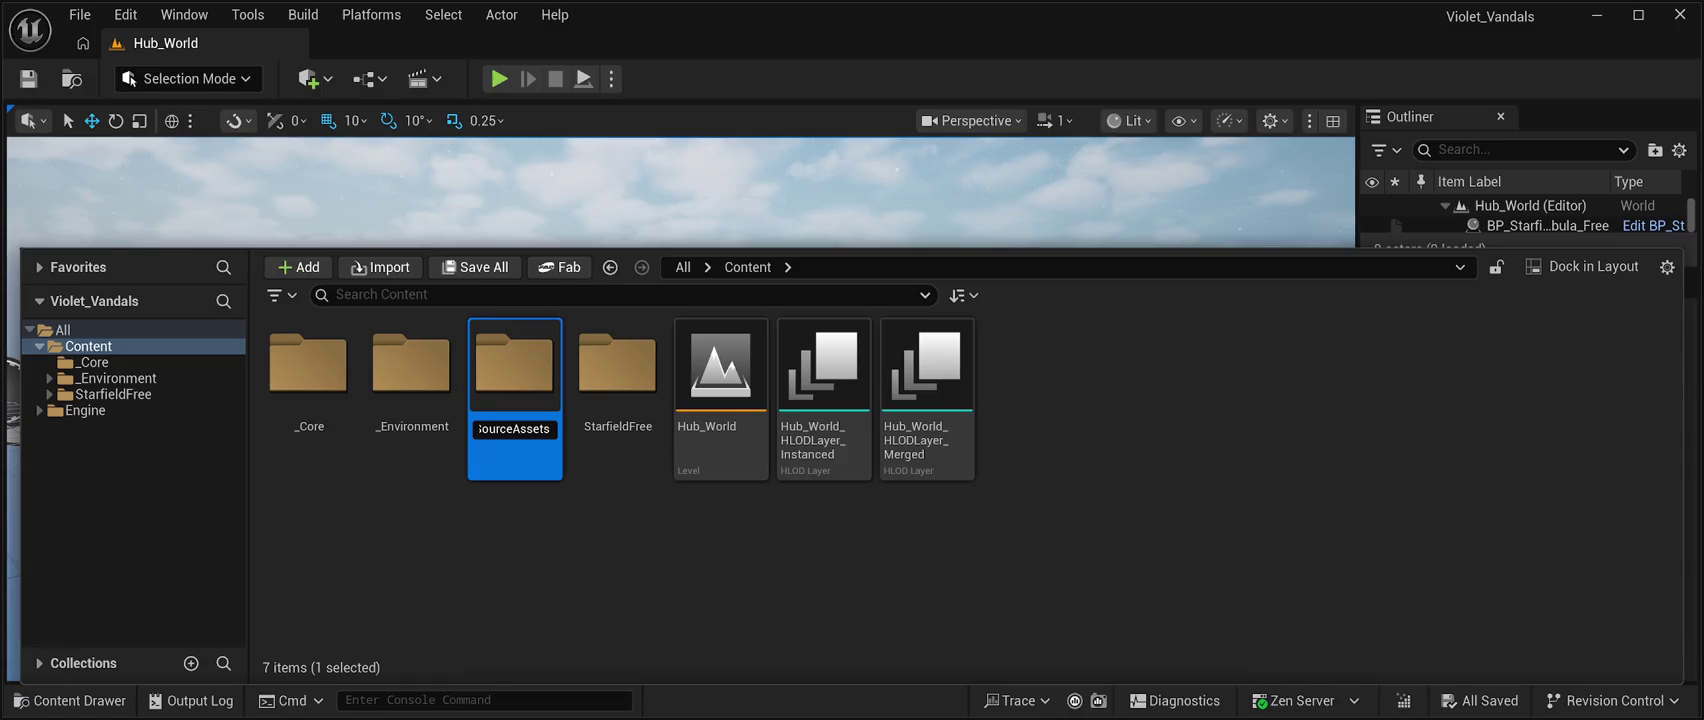
{"action": "key", "text": "Return"}
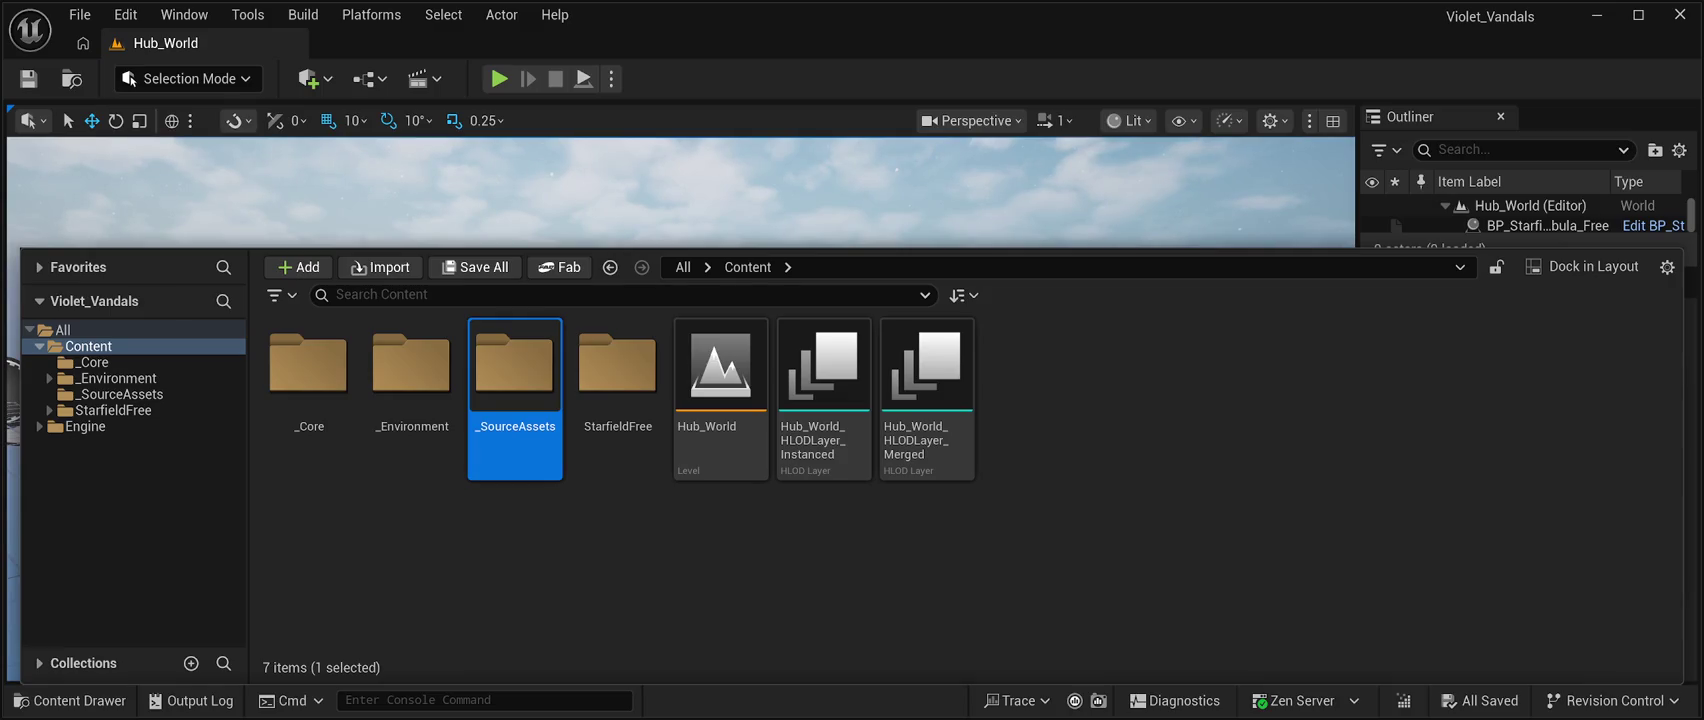
Inside _SourceAssets, create Foliage and Materials subfolders, then close the Content Drawer.
{"action": "key", "text": "Return"}
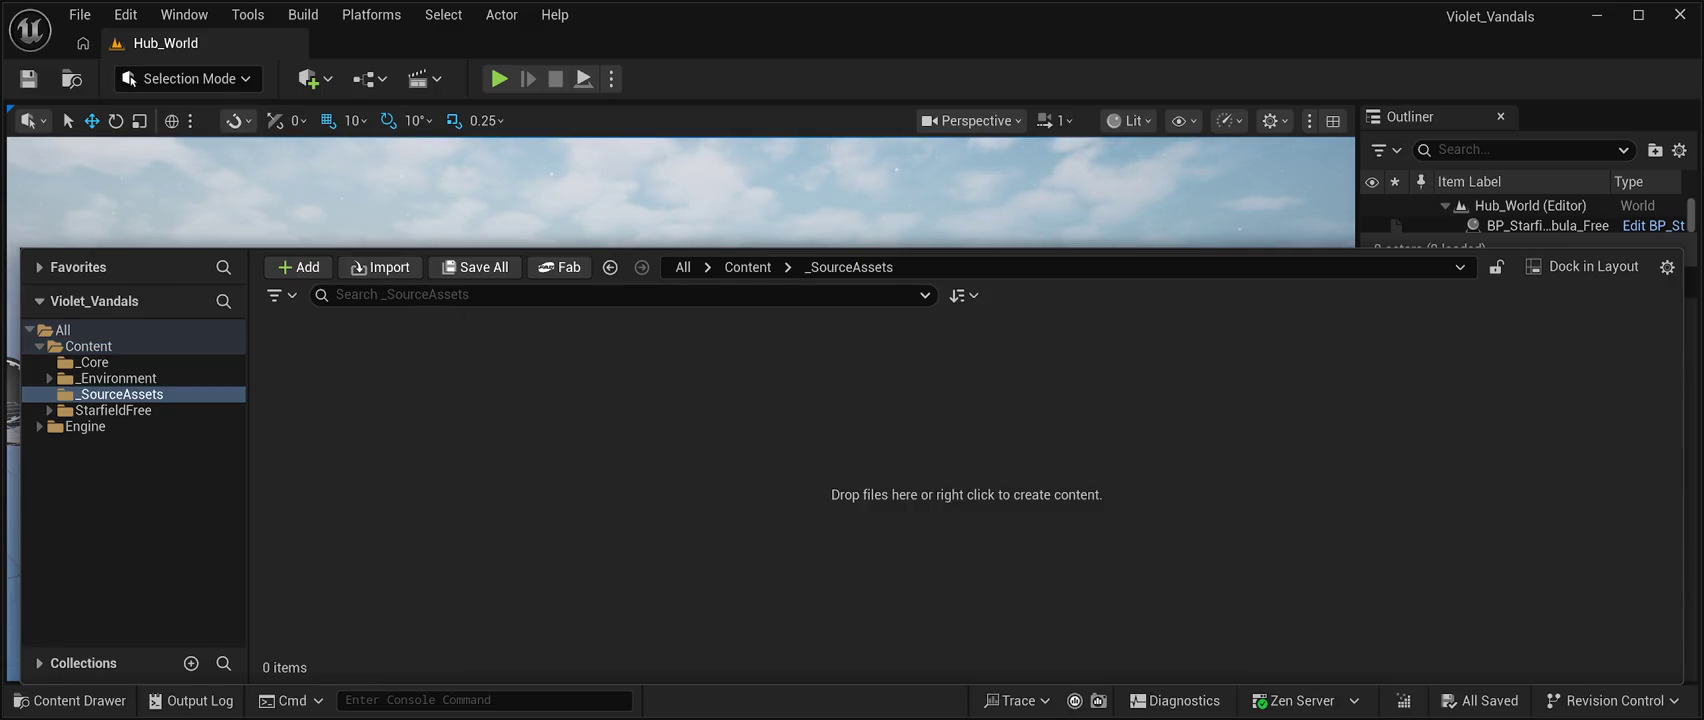
{"action": "key", "text": "ctrl+shift+n"}
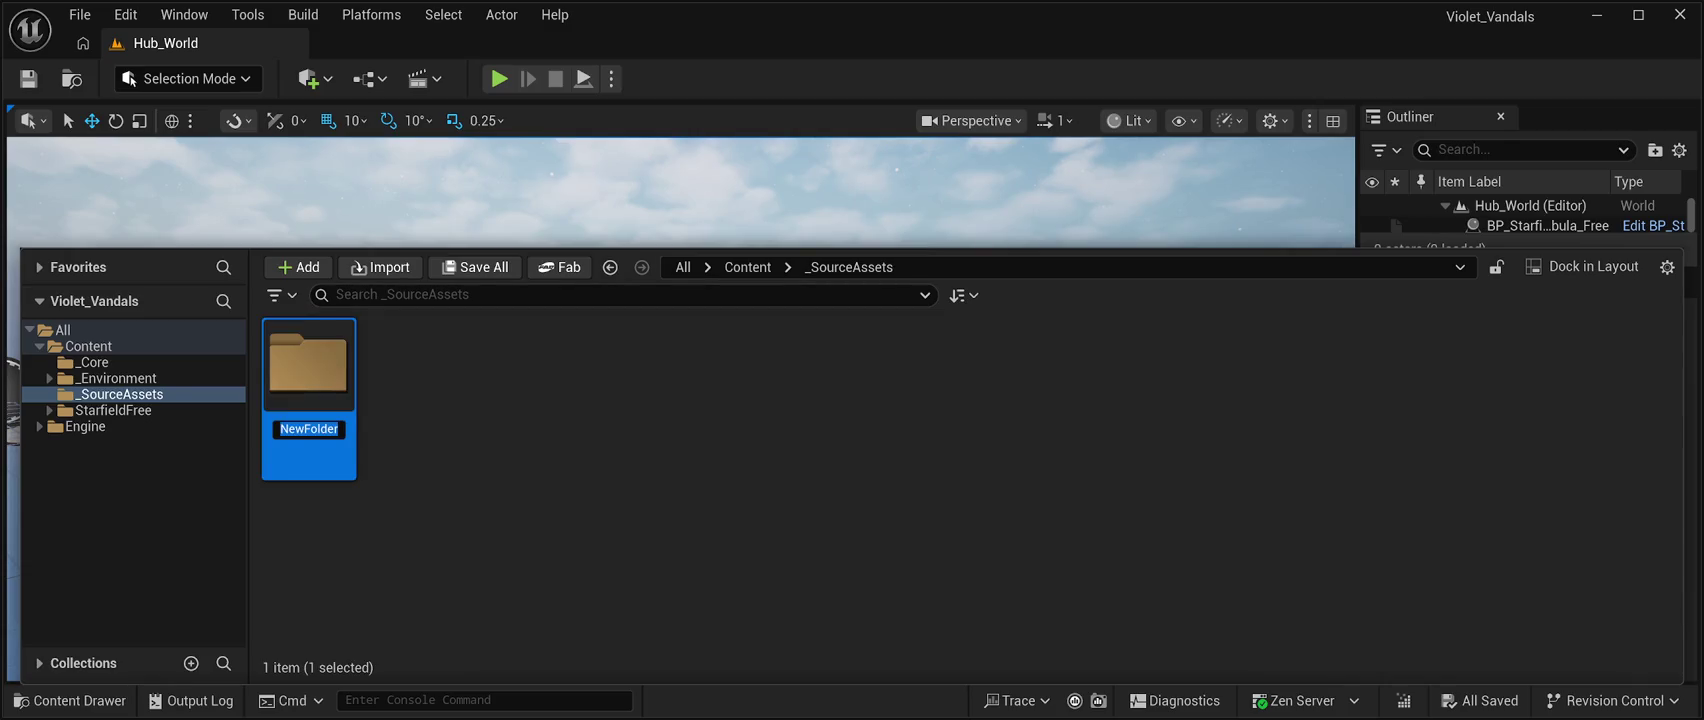
{"action": "type", "text": "Foliage"}
{"action": "key", "text": "Return"}
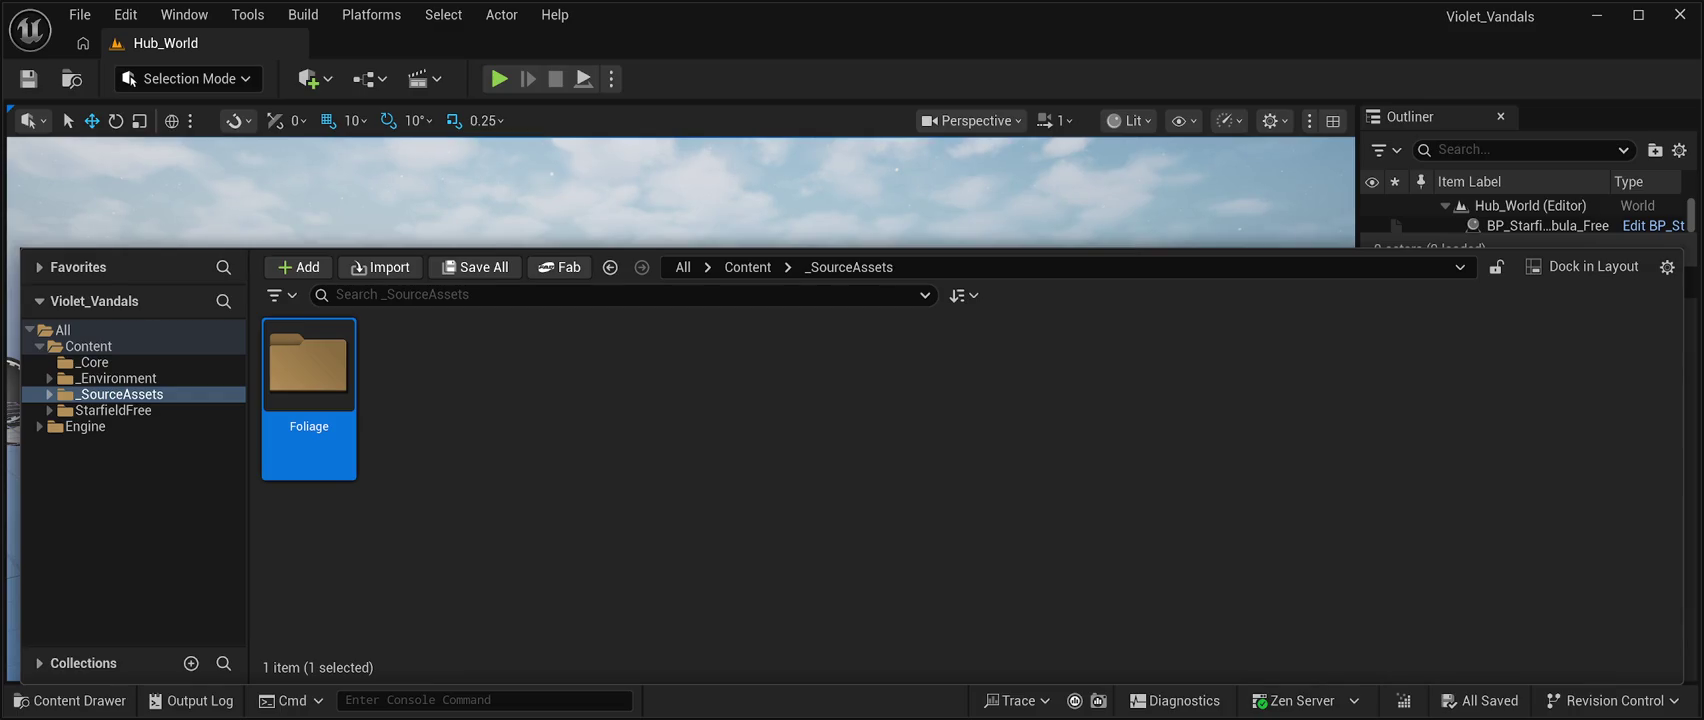
{"action": "key", "text": "Escape"}
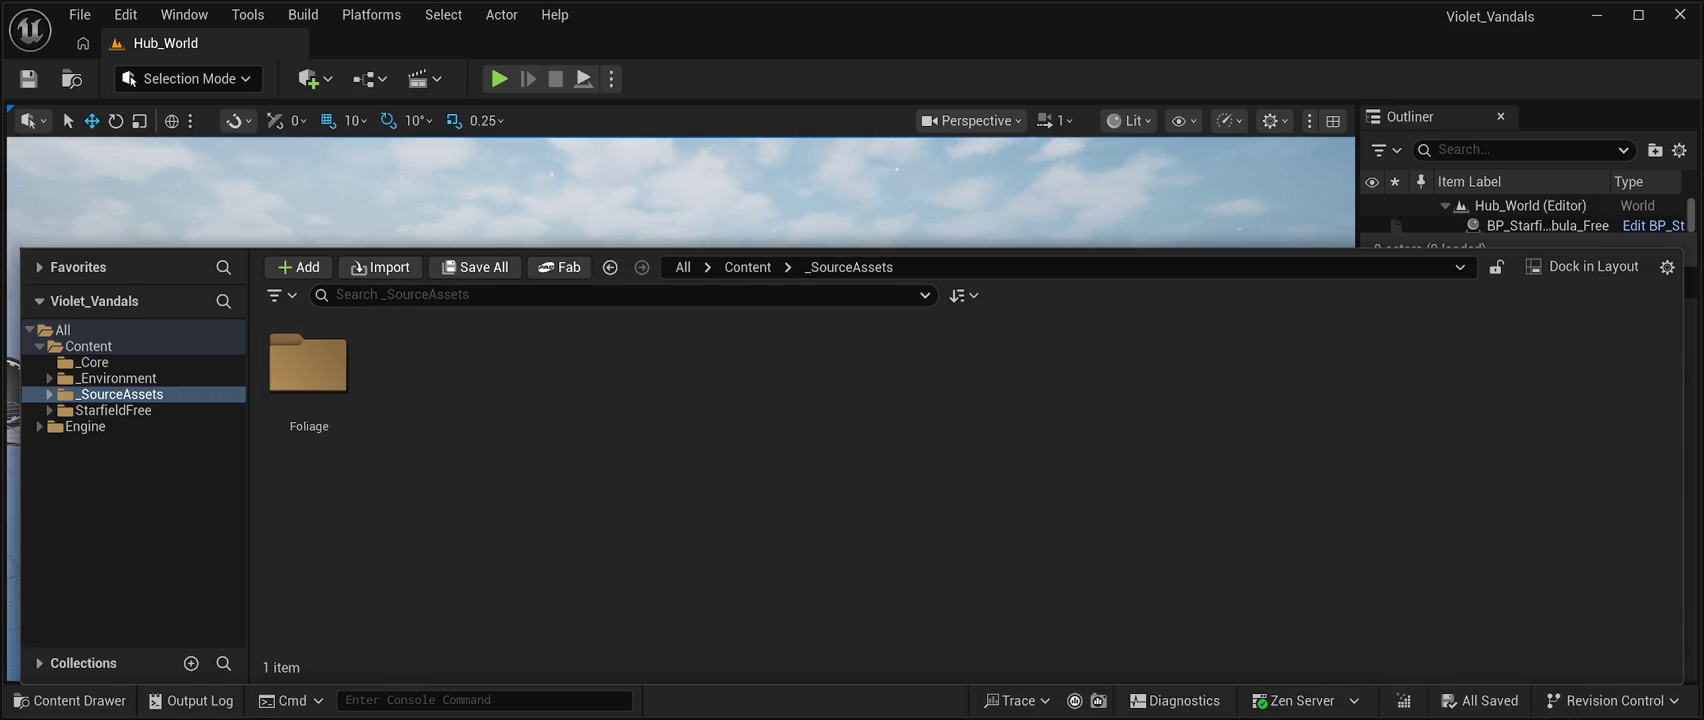
{"action": "key", "text": "ctrl+shift+n"}
{"action": "type", "text": "Materials"}
{"action": "key", "text": "Return"}
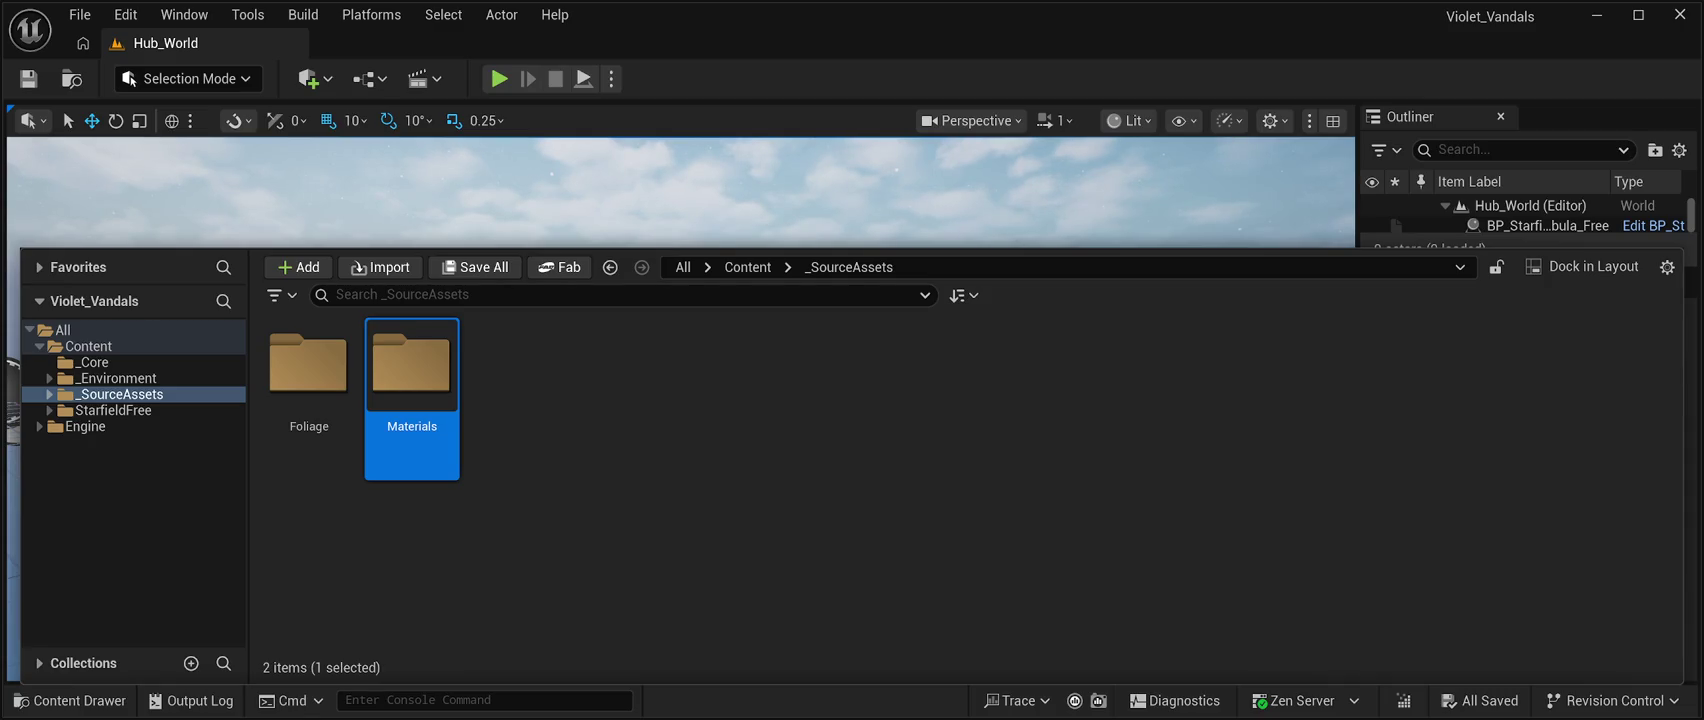
{"action": "key", "text": "ctrl+space"}
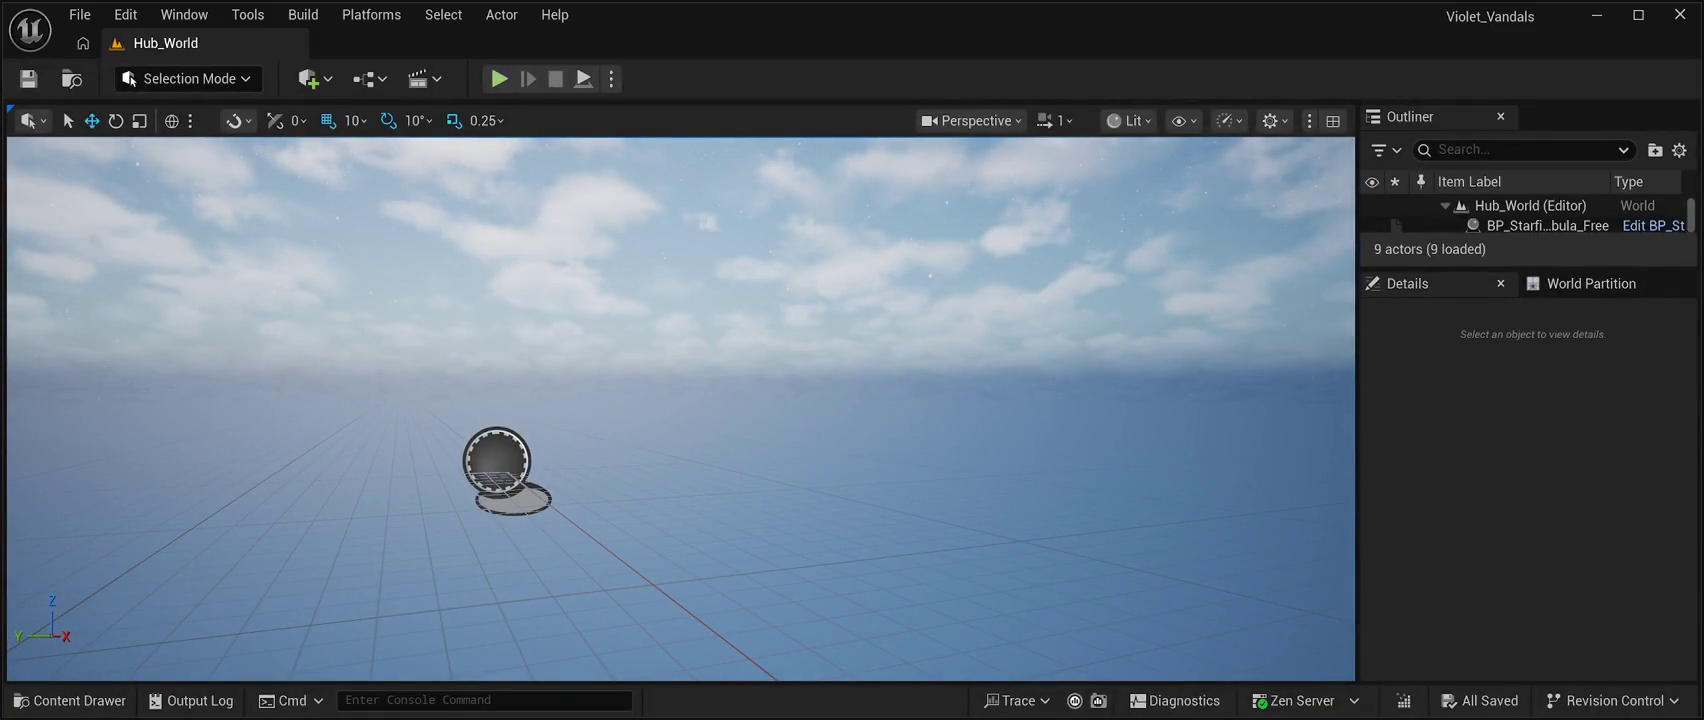
{"action": "key", "text": "alt+p"}
{"action": "key", "text": "Escape"}
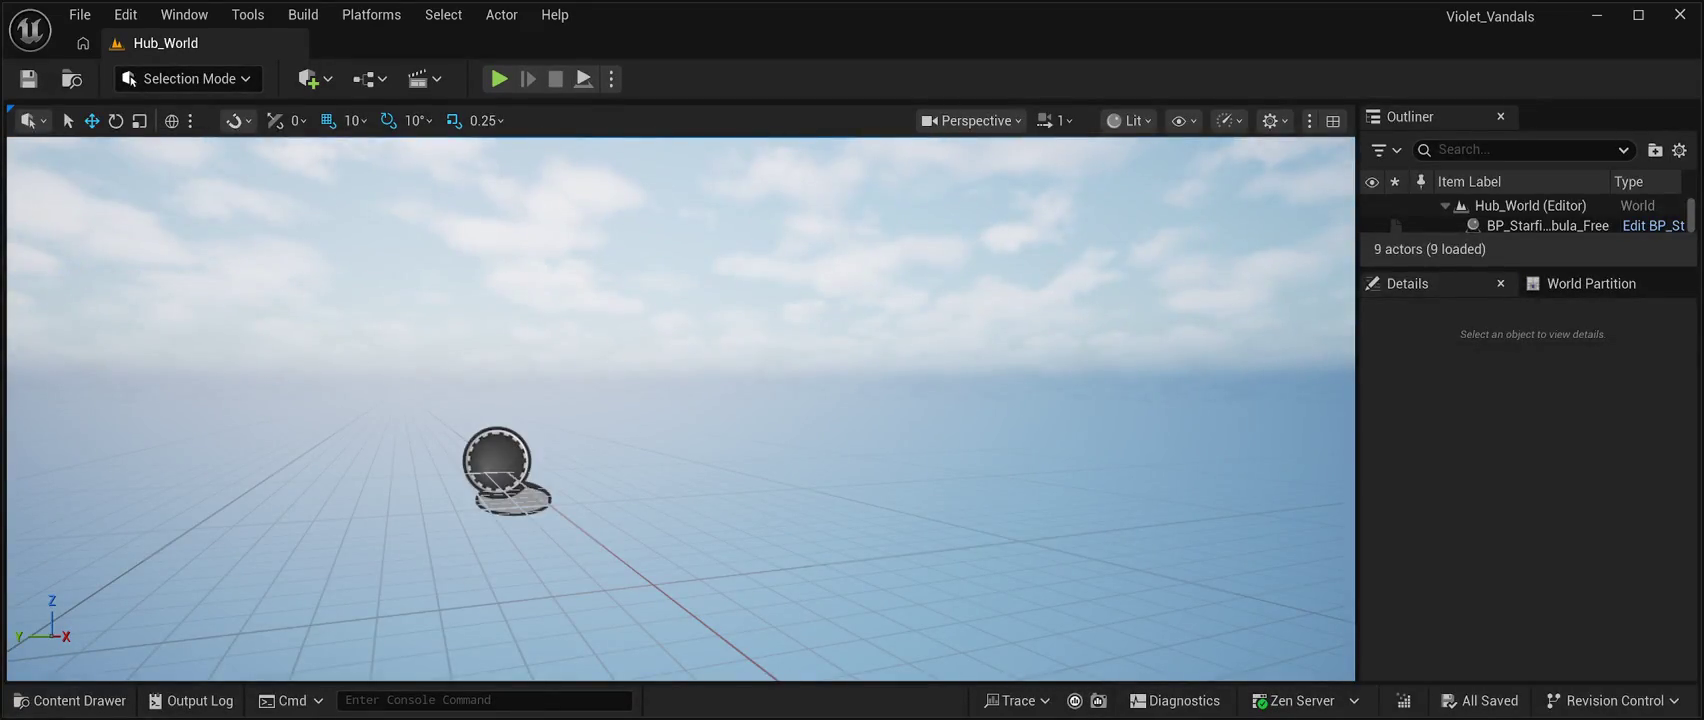
Play the level to view the starfield sky, enlarge the Outliner to list all actors, then stop.
{"action": "key", "text": "alt+p"}
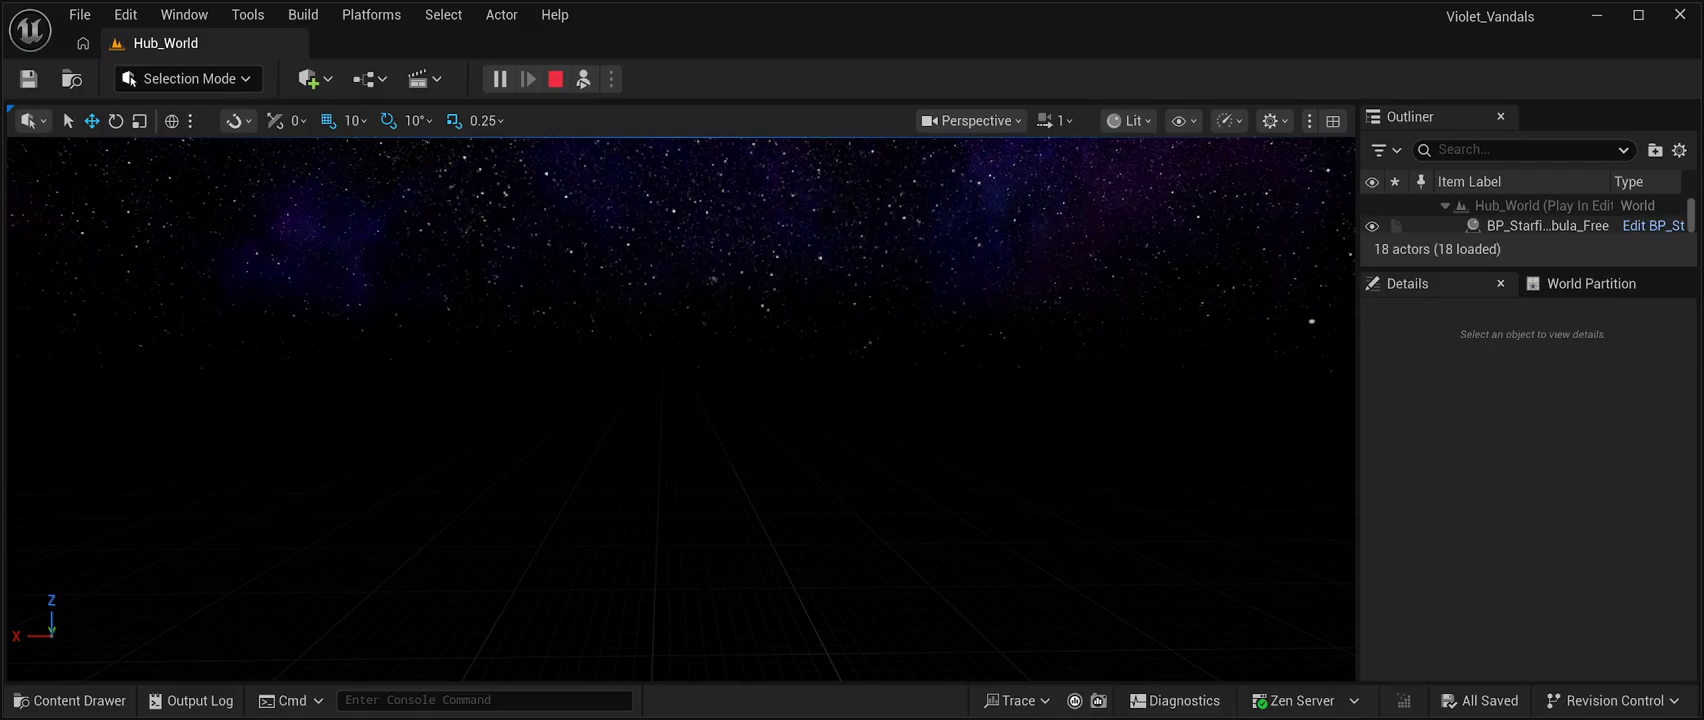
{"action": "left_click_drag", "start_coordinate": [1530, 268], "coordinate": [1530, 548]}
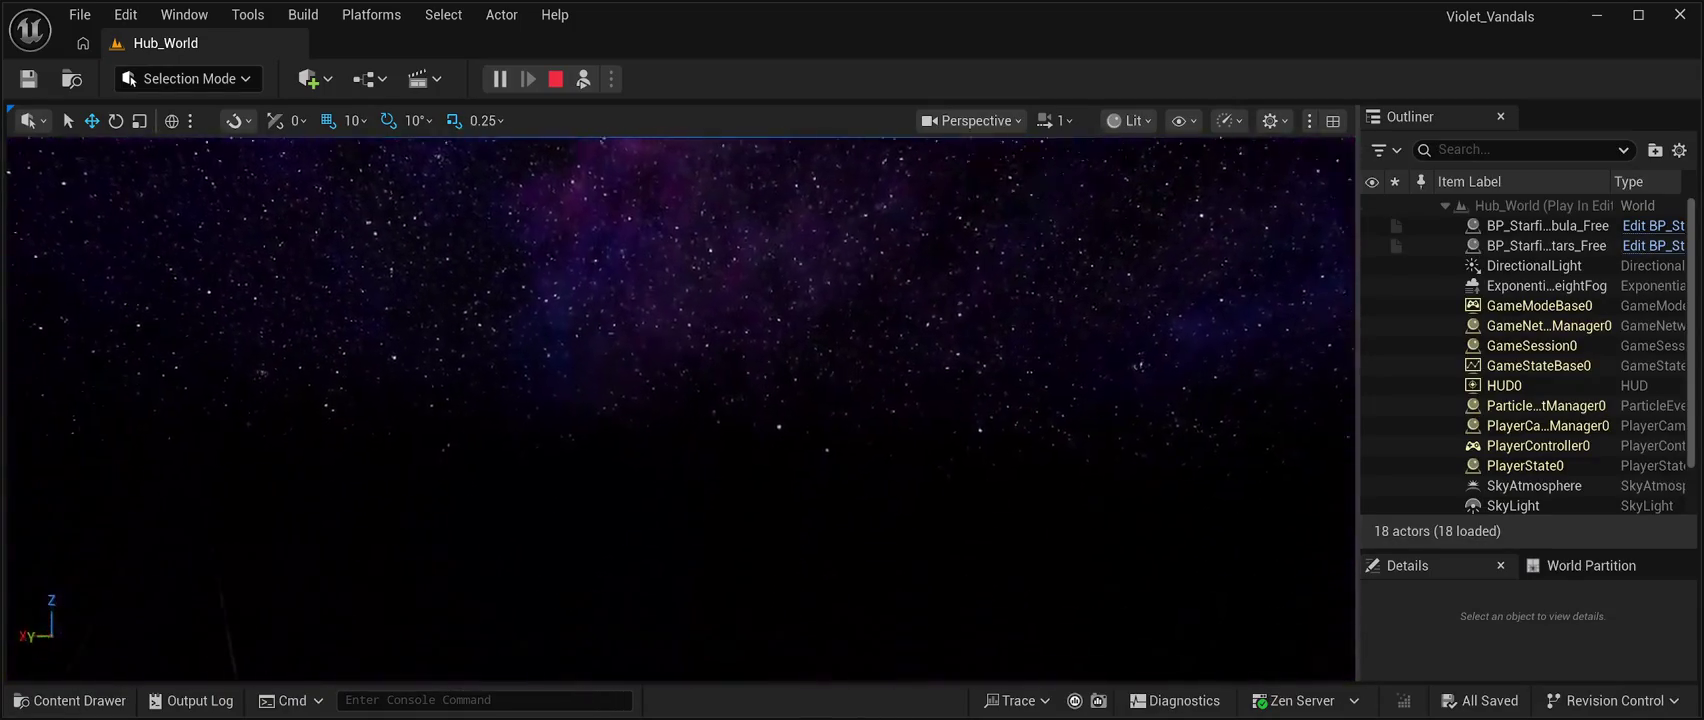
{"action": "key", "text": "Escape"}
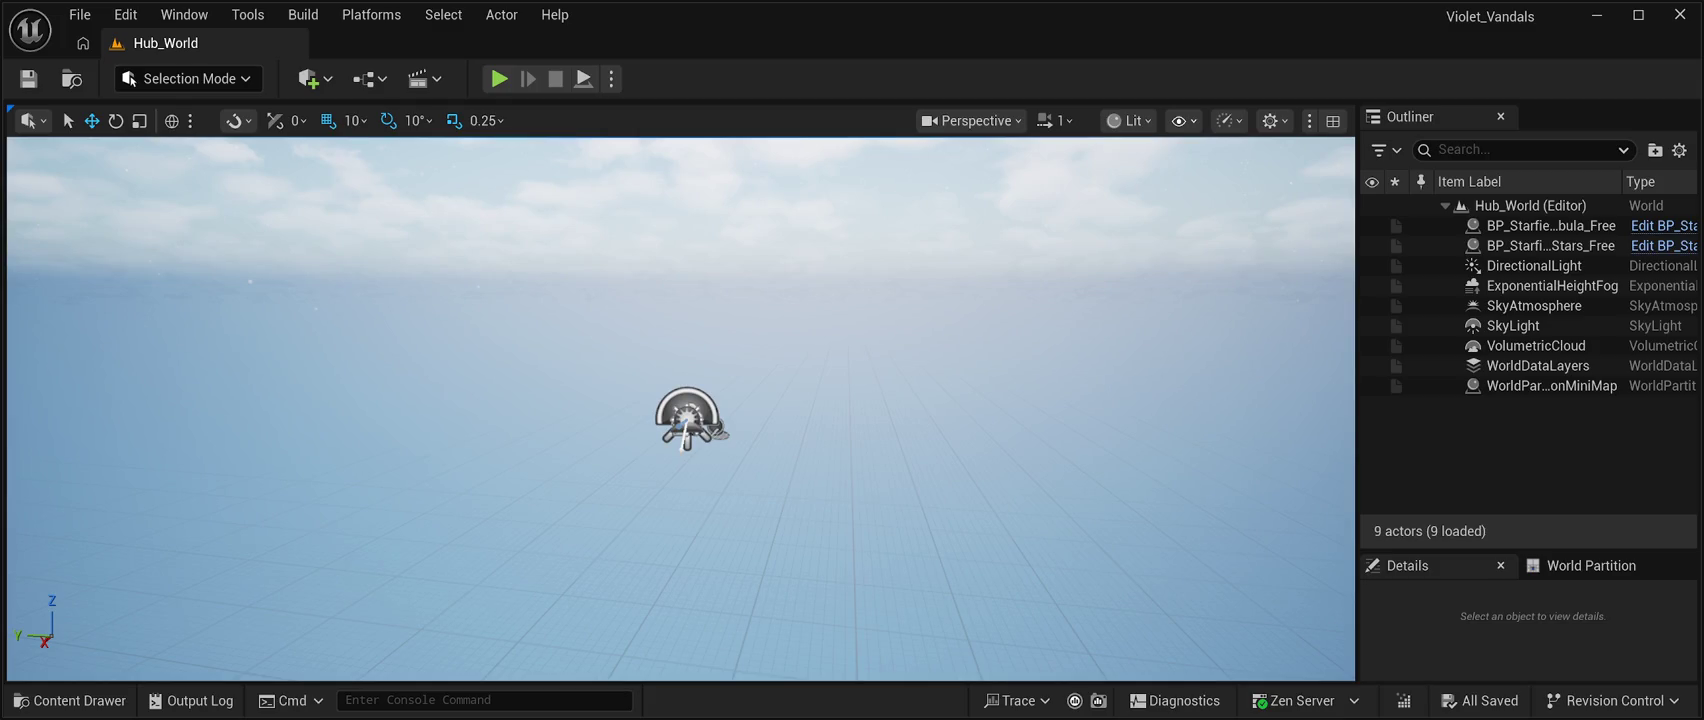
Focus on BP_Starfield_bgNebula, then open the empty _SourceAssets/Foliage folder in the Content Drawer.
{"action": "double_click", "coordinate": [1550, 225]}
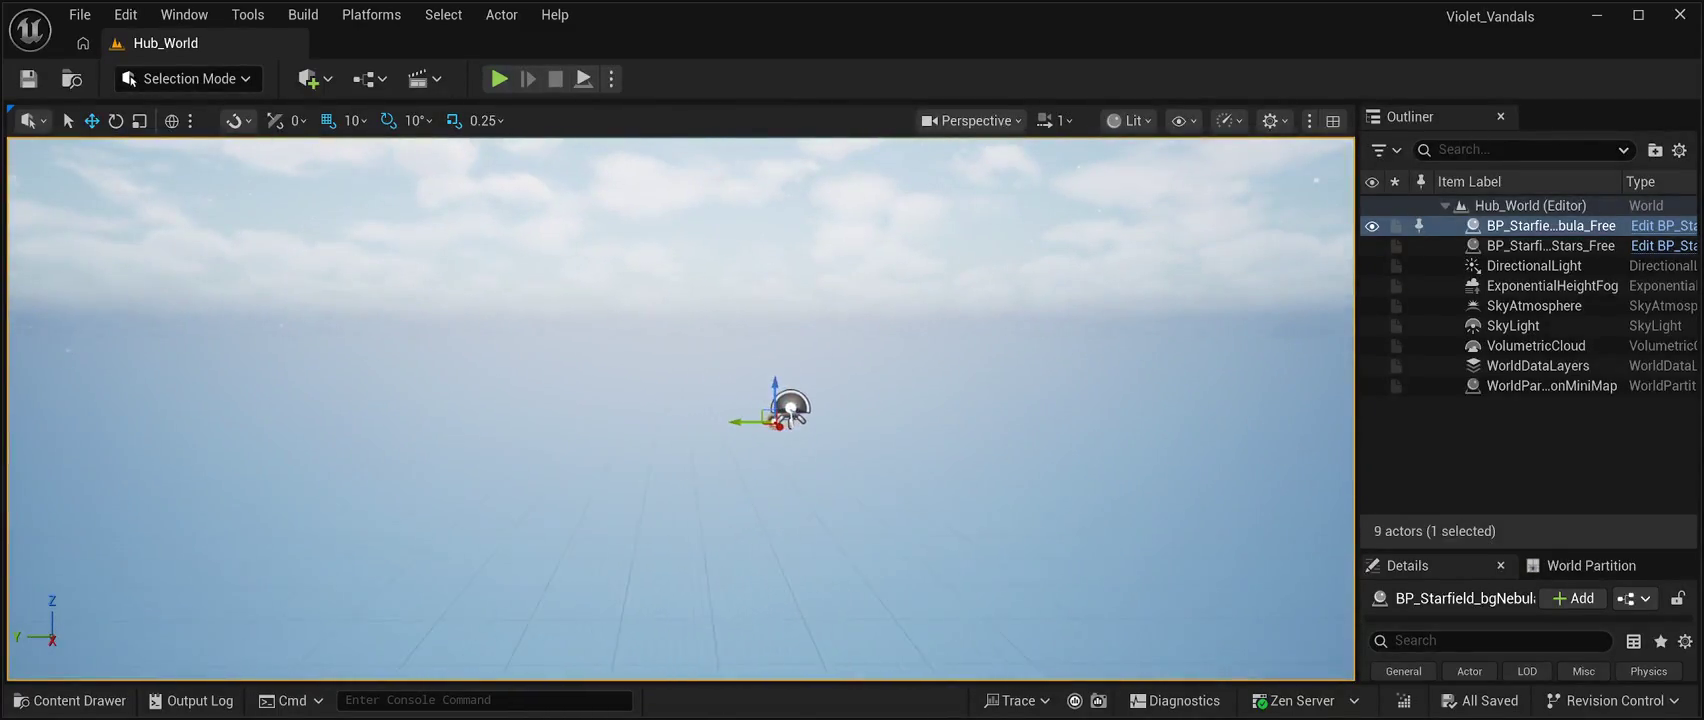
{"action": "left_click", "coordinate": [70, 700]}
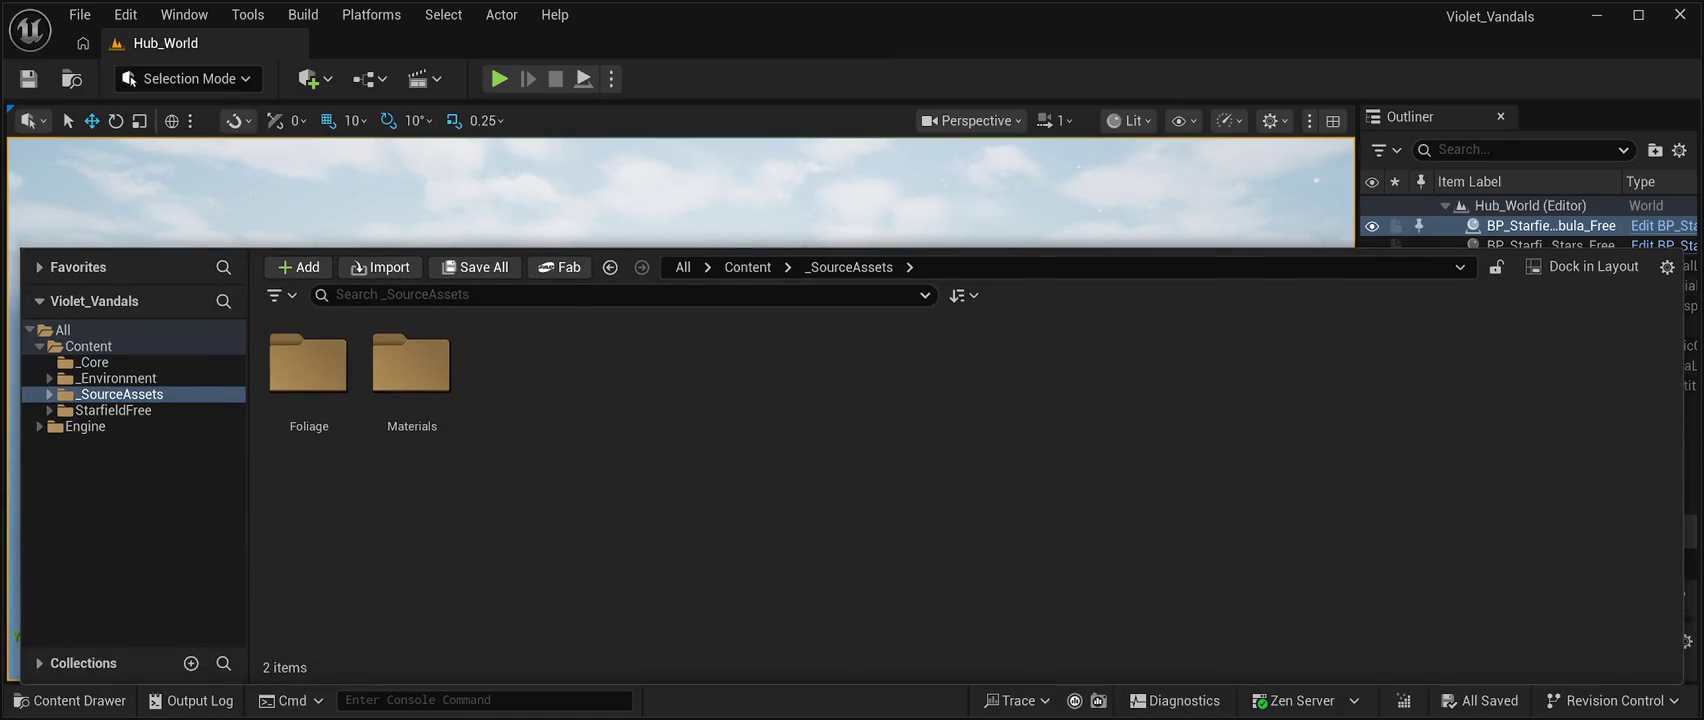
{"action": "double_click", "coordinate": [309, 368]}
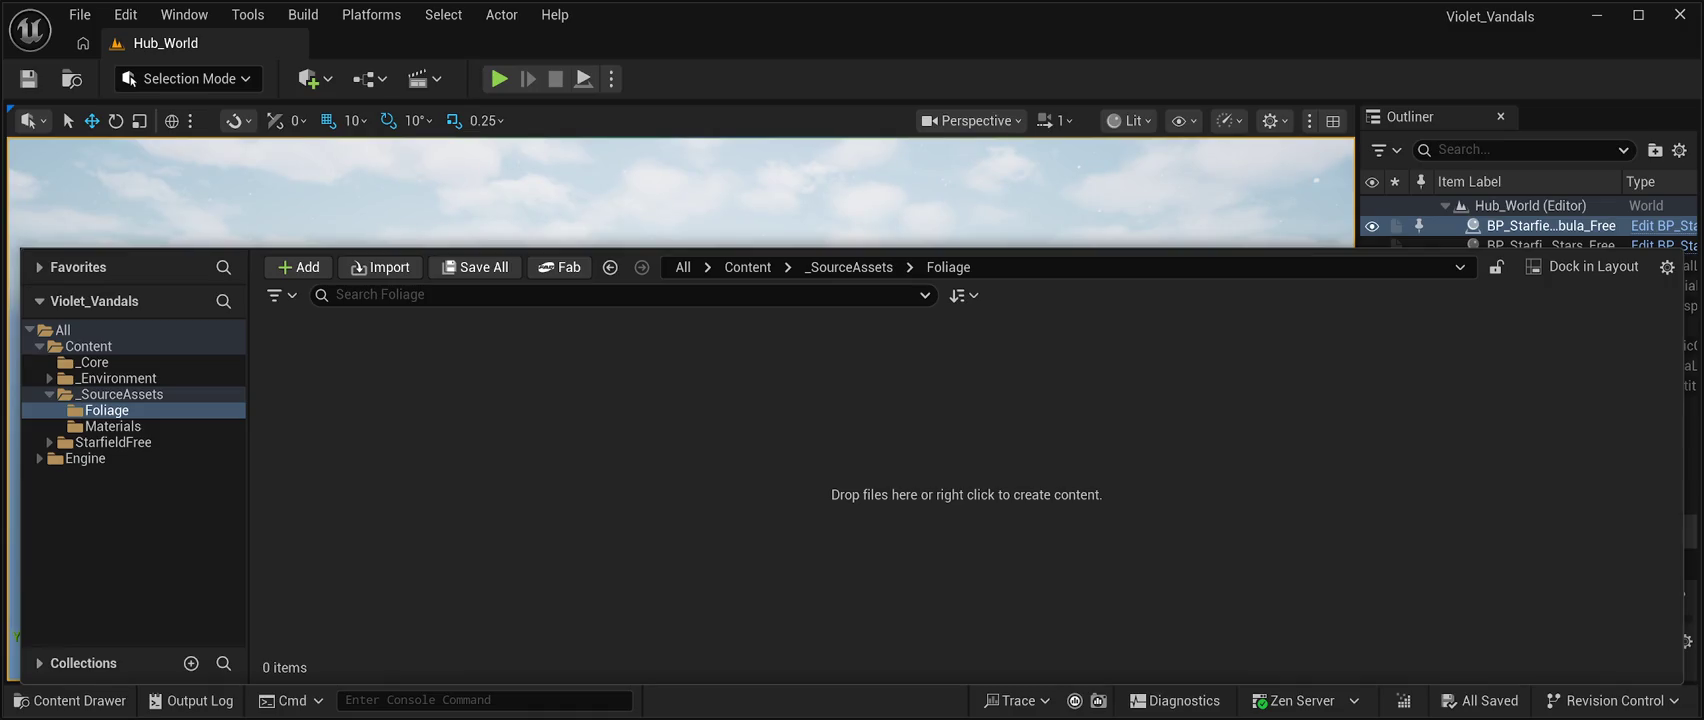
Close the Content Drawer to show the whole Hub_World level.
{"action": "key", "text": "ctrl+space"}
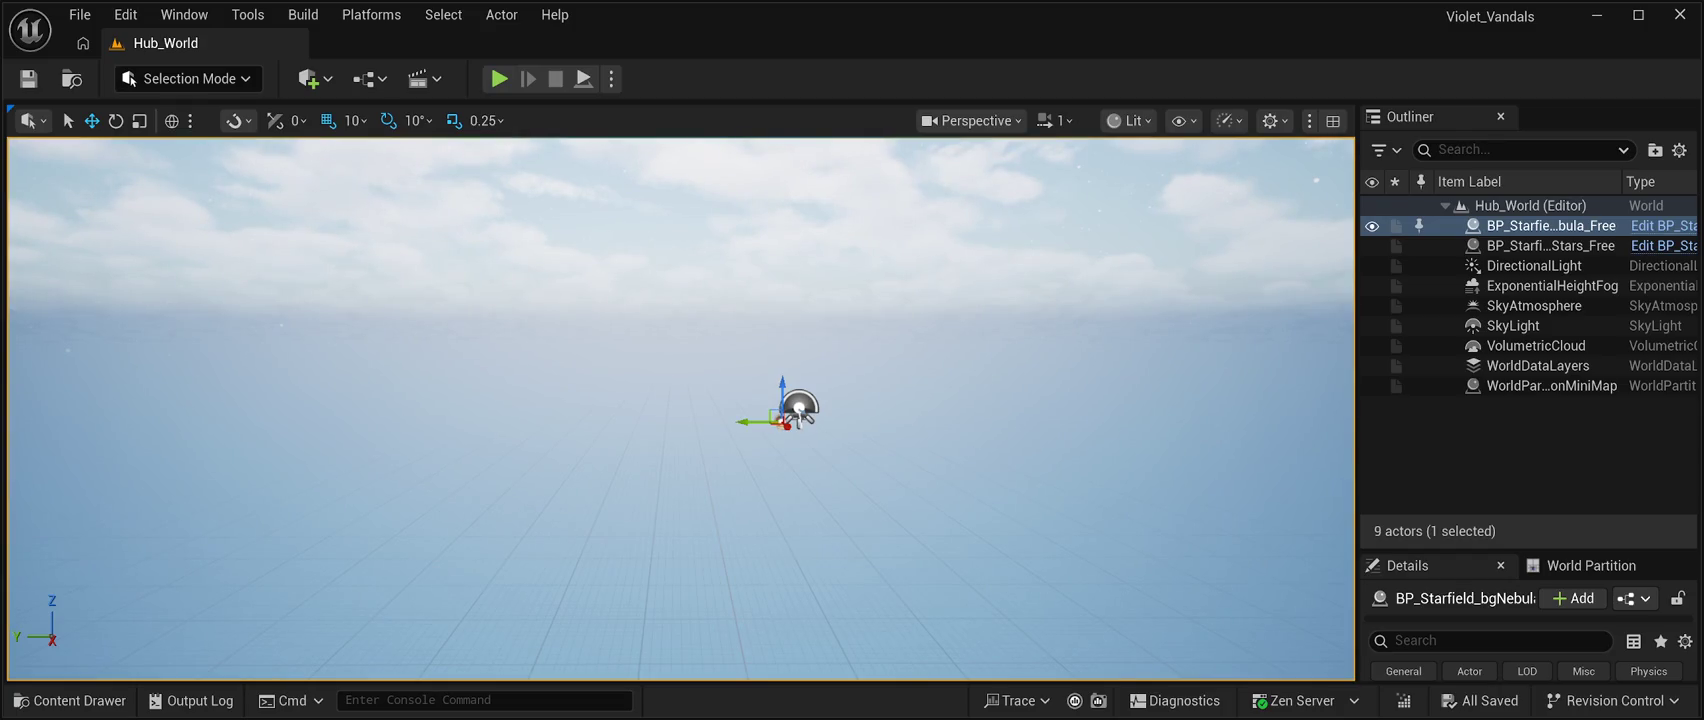
Bring up the Content Drawer with Ctrl+Space to view the project content.
{"action": "key", "text": "ctrl+space"}
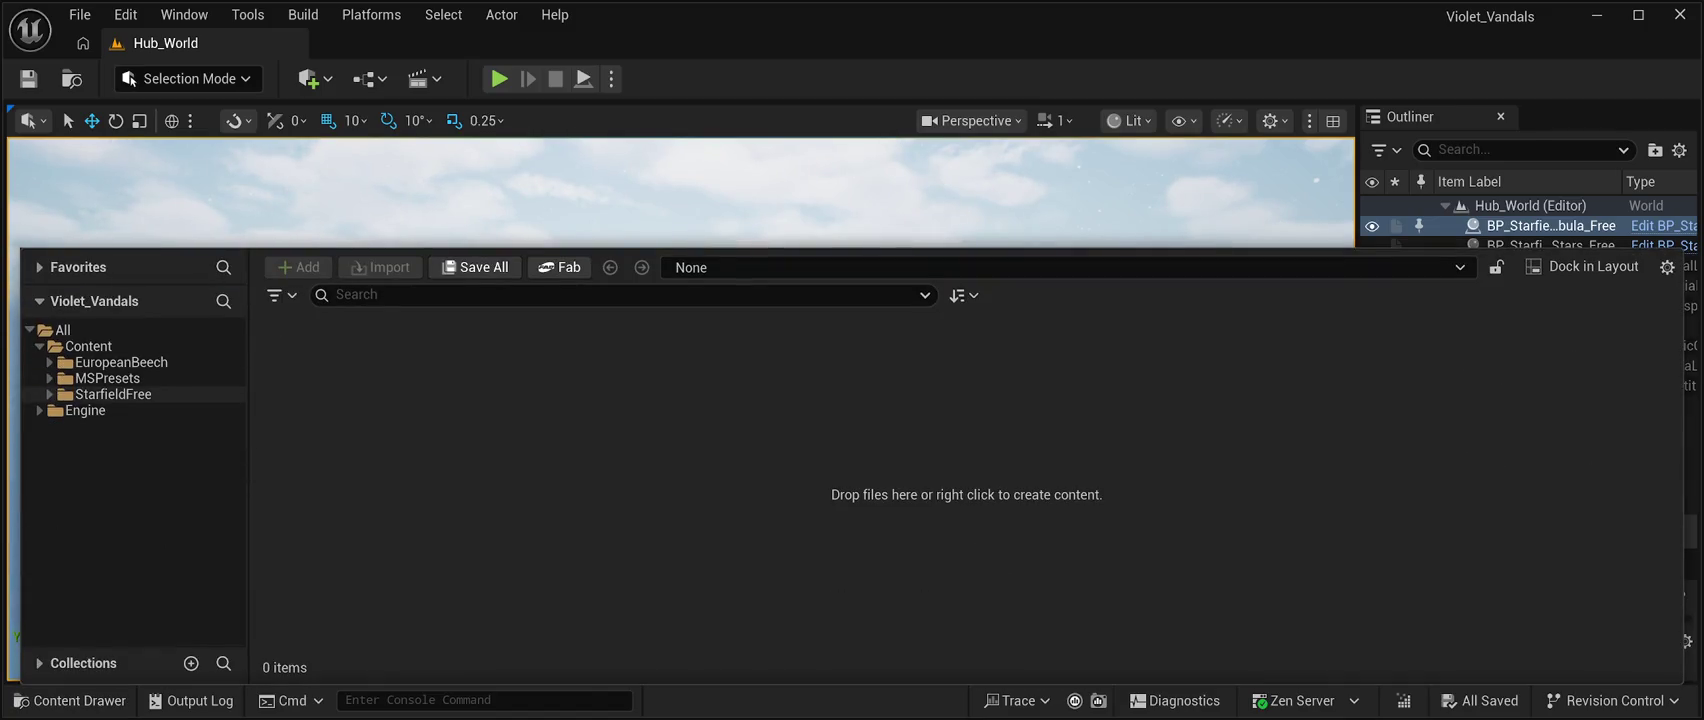
Browse from Content into EuropeanBeech's Textures folder, then expand Foliage in the folder tree.
{"action": "left_click", "coordinate": [88, 346]}
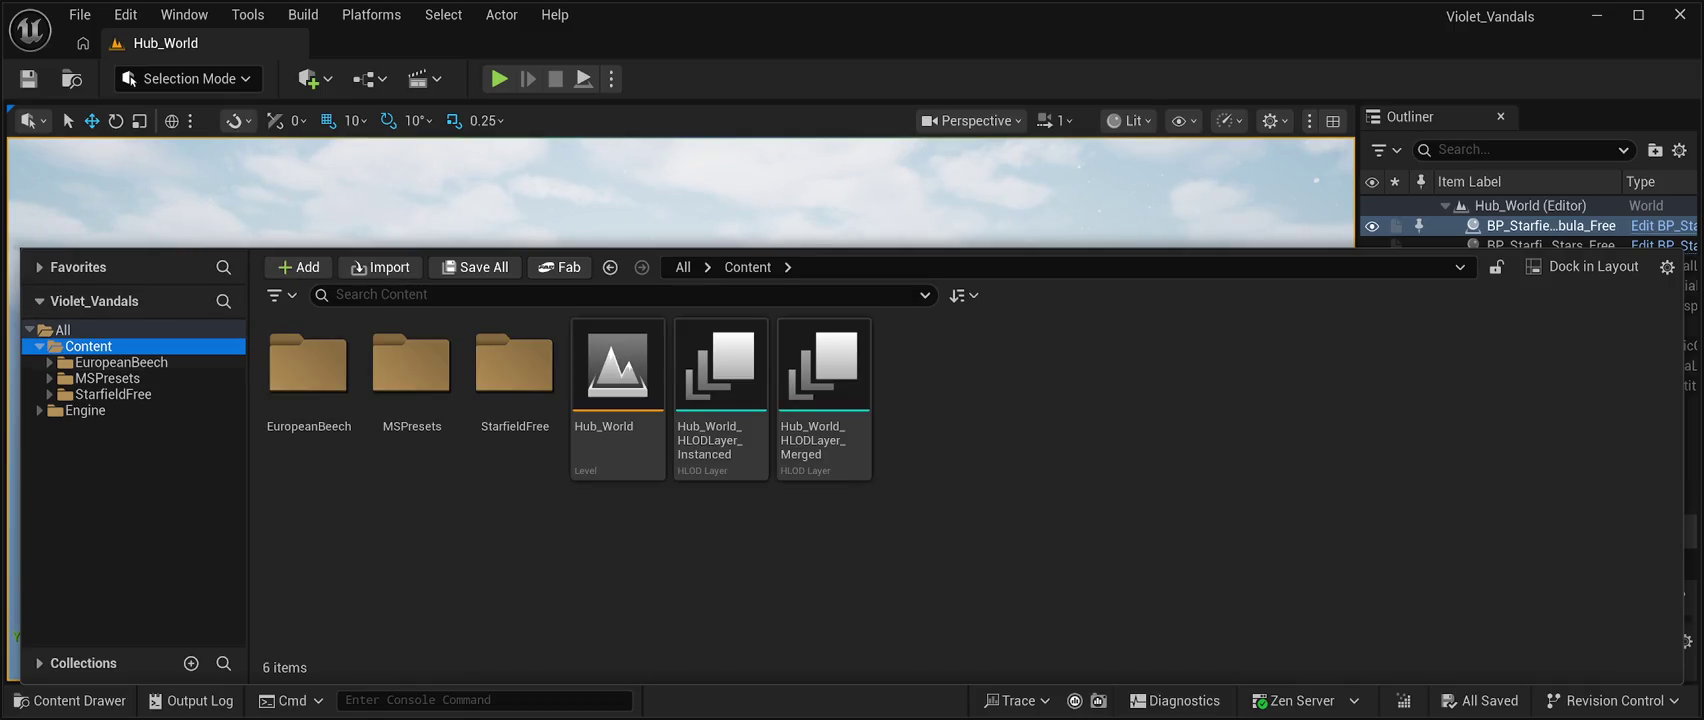
{"action": "left_click", "coordinate": [515, 380]}
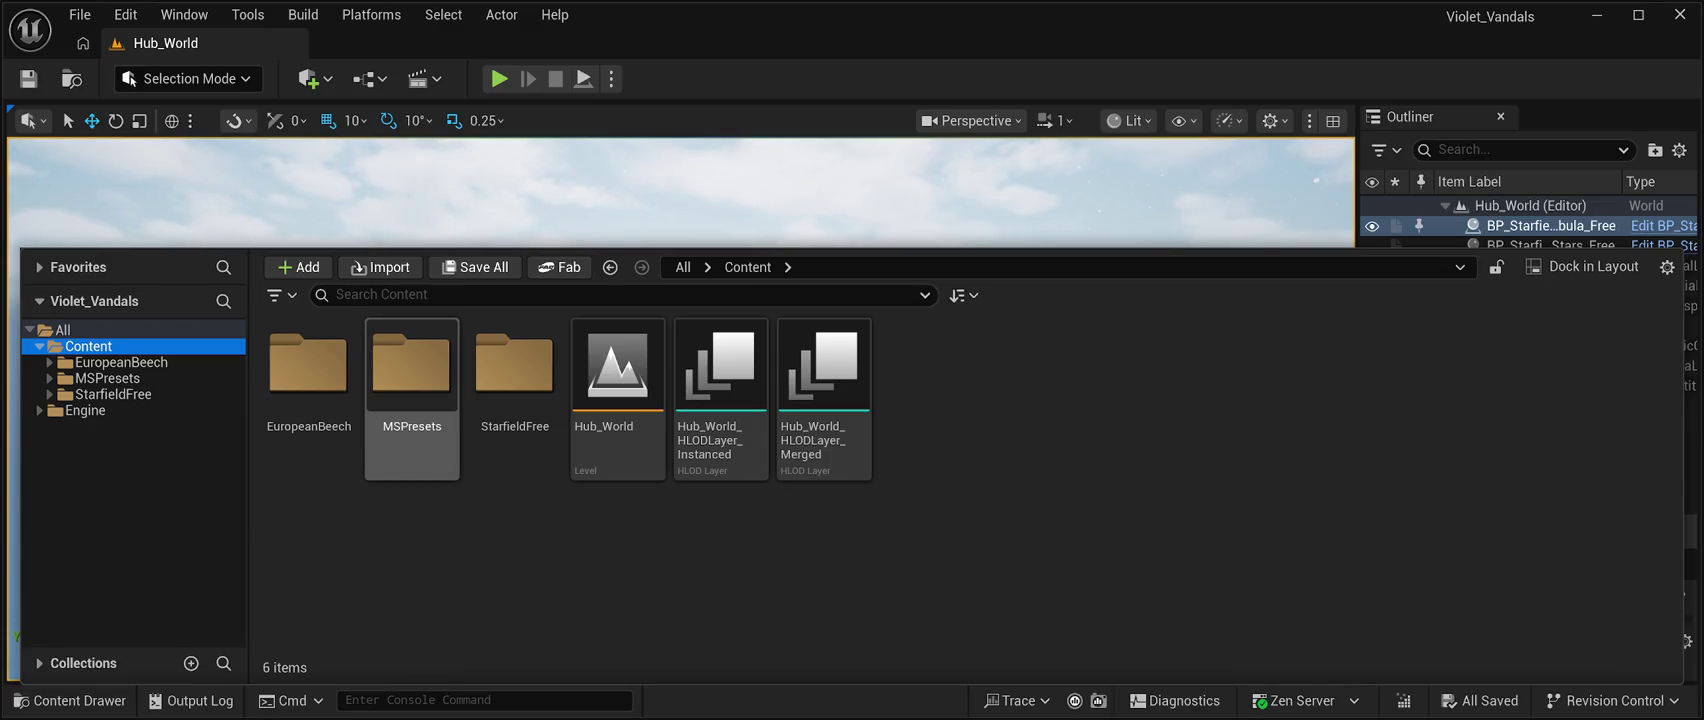
{"action": "double_click", "coordinate": [308, 375]}
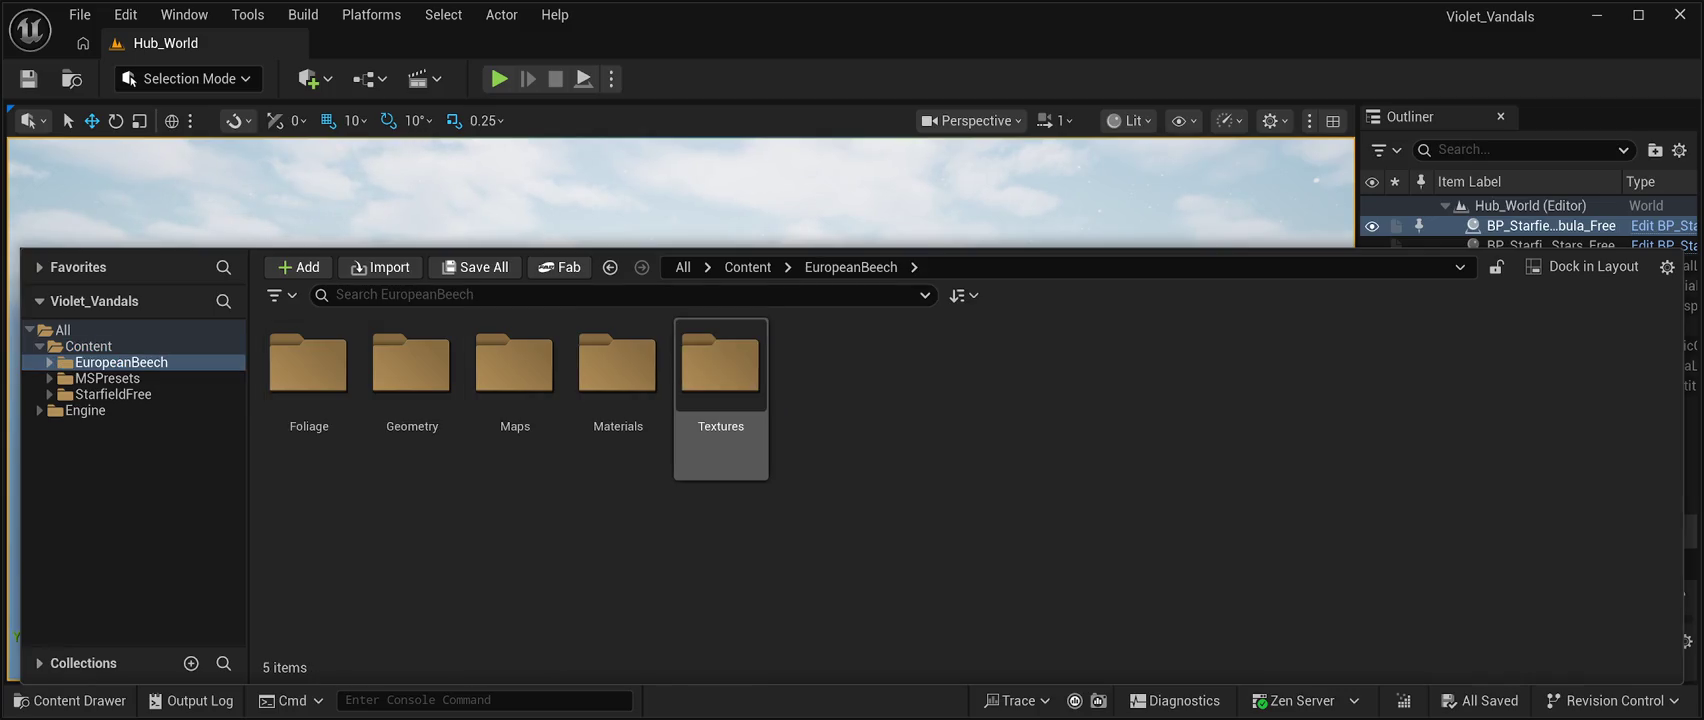
{"action": "double_click", "coordinate": [720, 375]}
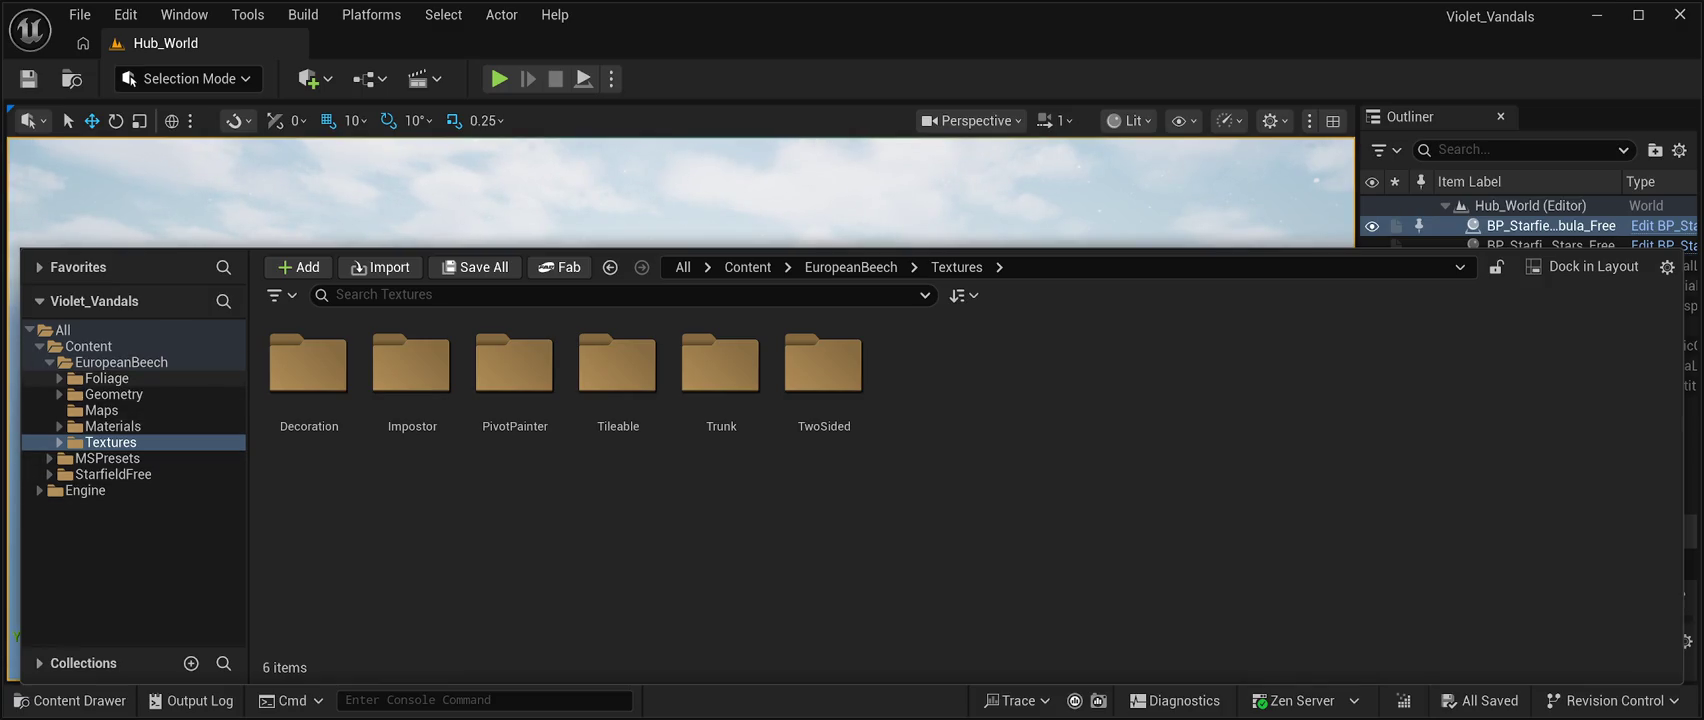
{"action": "left_click", "coordinate": [59, 378]}
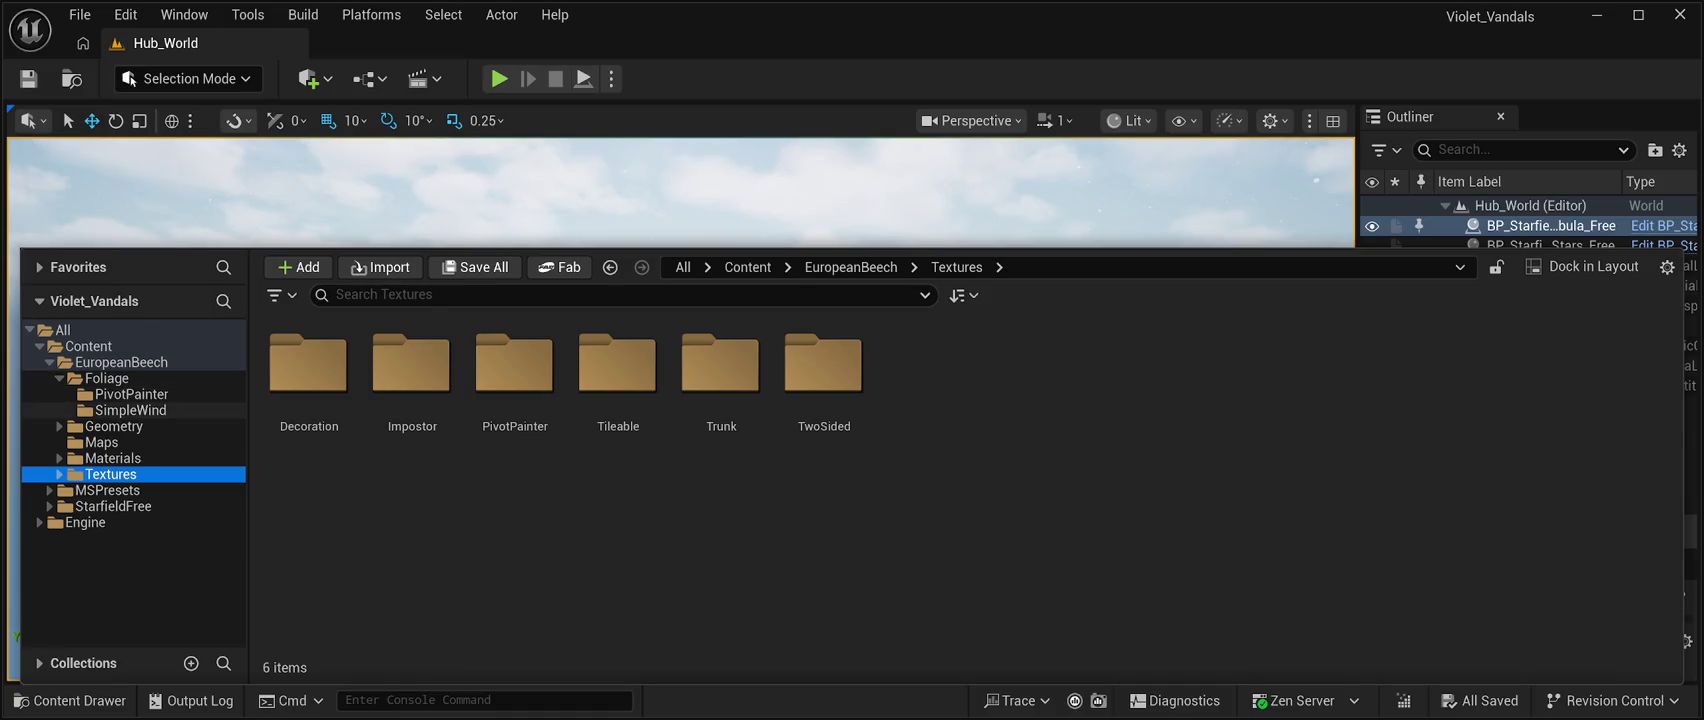
Browse the SimpleWind and PivotPainter beech meshes, selecting FT_European Beech_Field_01_PP.
{"action": "left_click", "coordinate": [130, 410]}
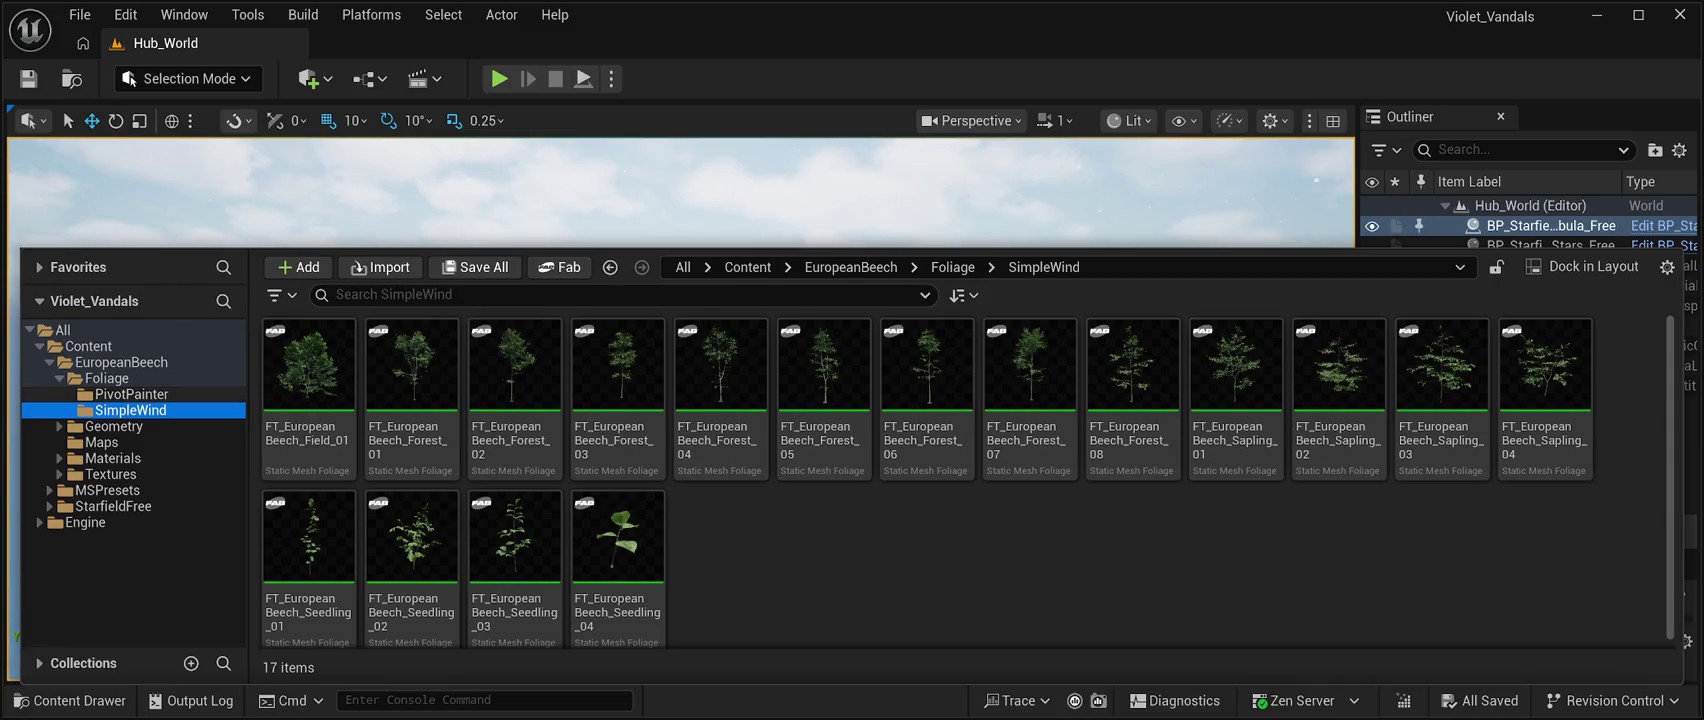
{"action": "left_click", "coordinate": [131, 394]}
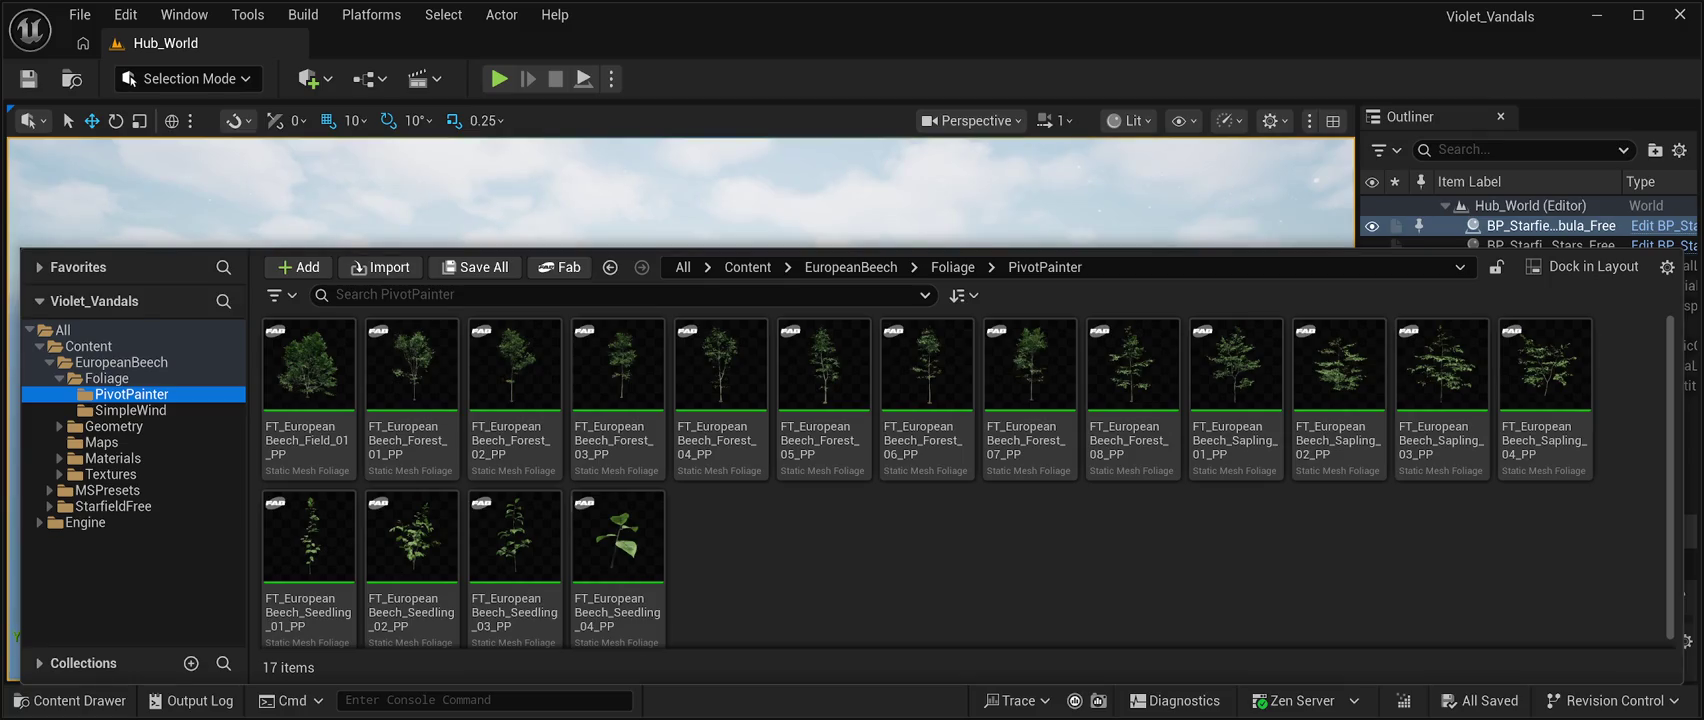
{"action": "left_click", "coordinate": [308, 365]}
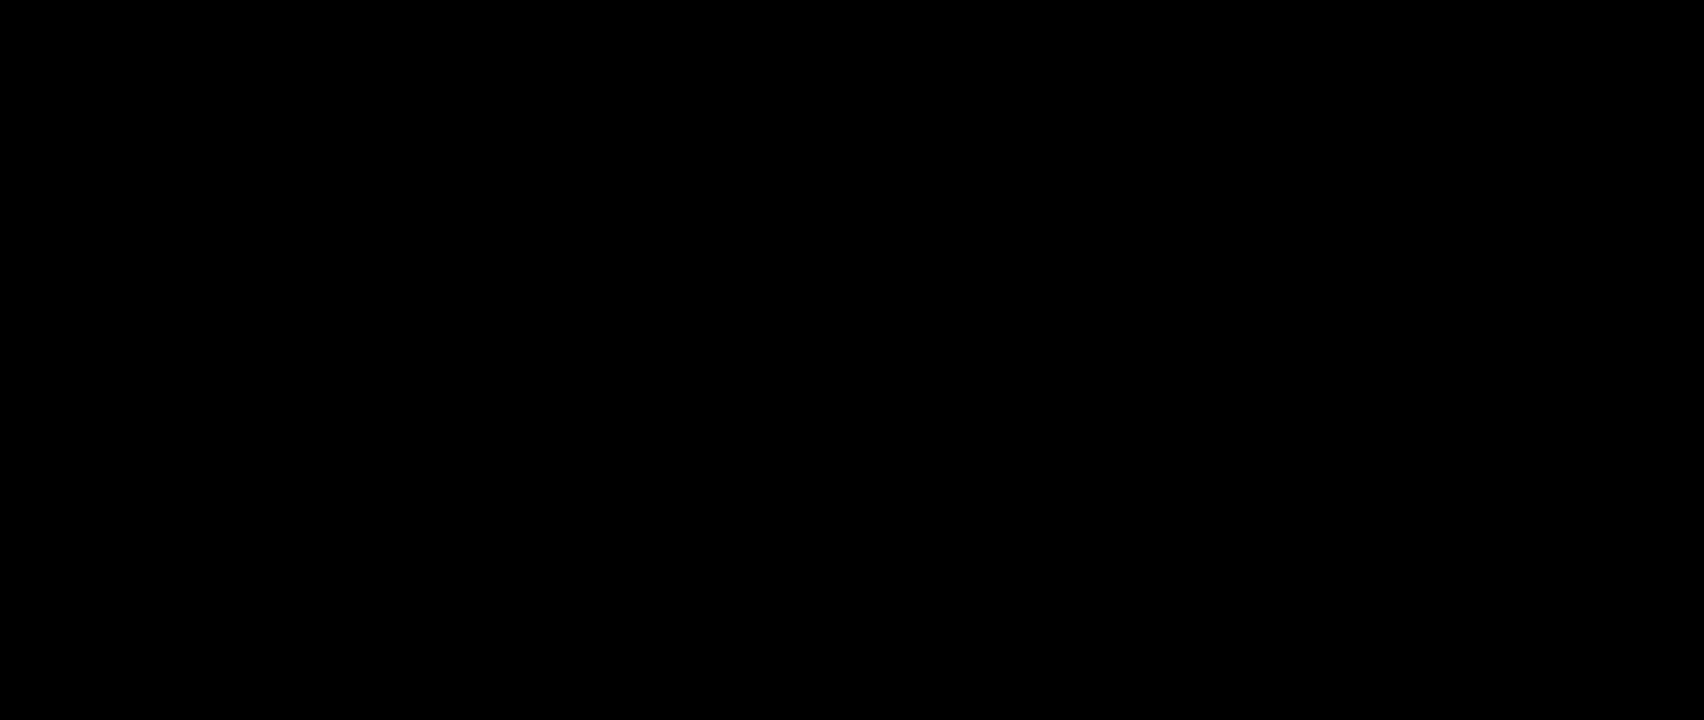
Toggle the Content Drawer open and closed to return to the Hub_World level view.
{"action": "key", "text": "ctrl+space"}
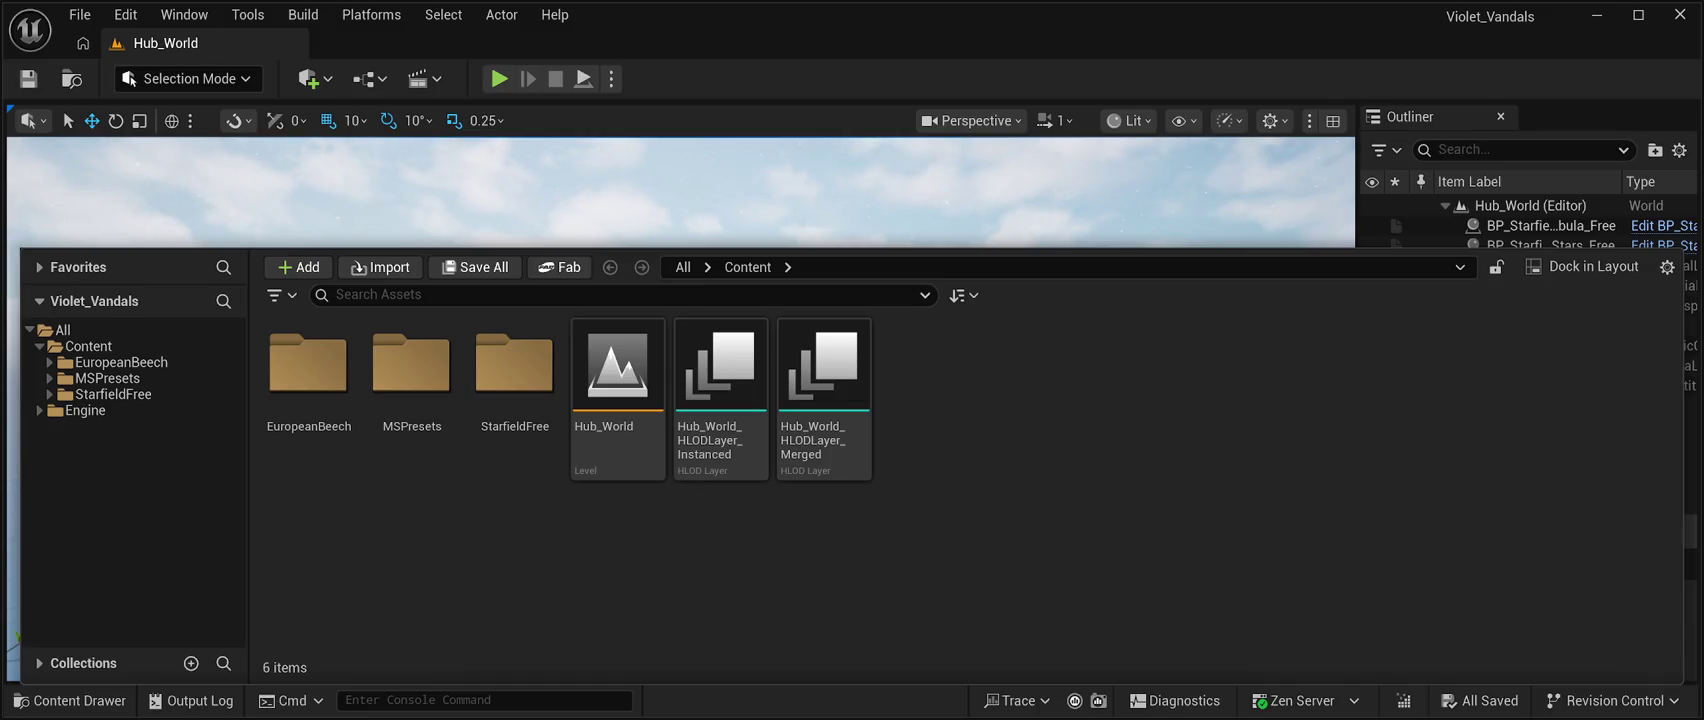
{"action": "key", "text": "ctrl+space"}
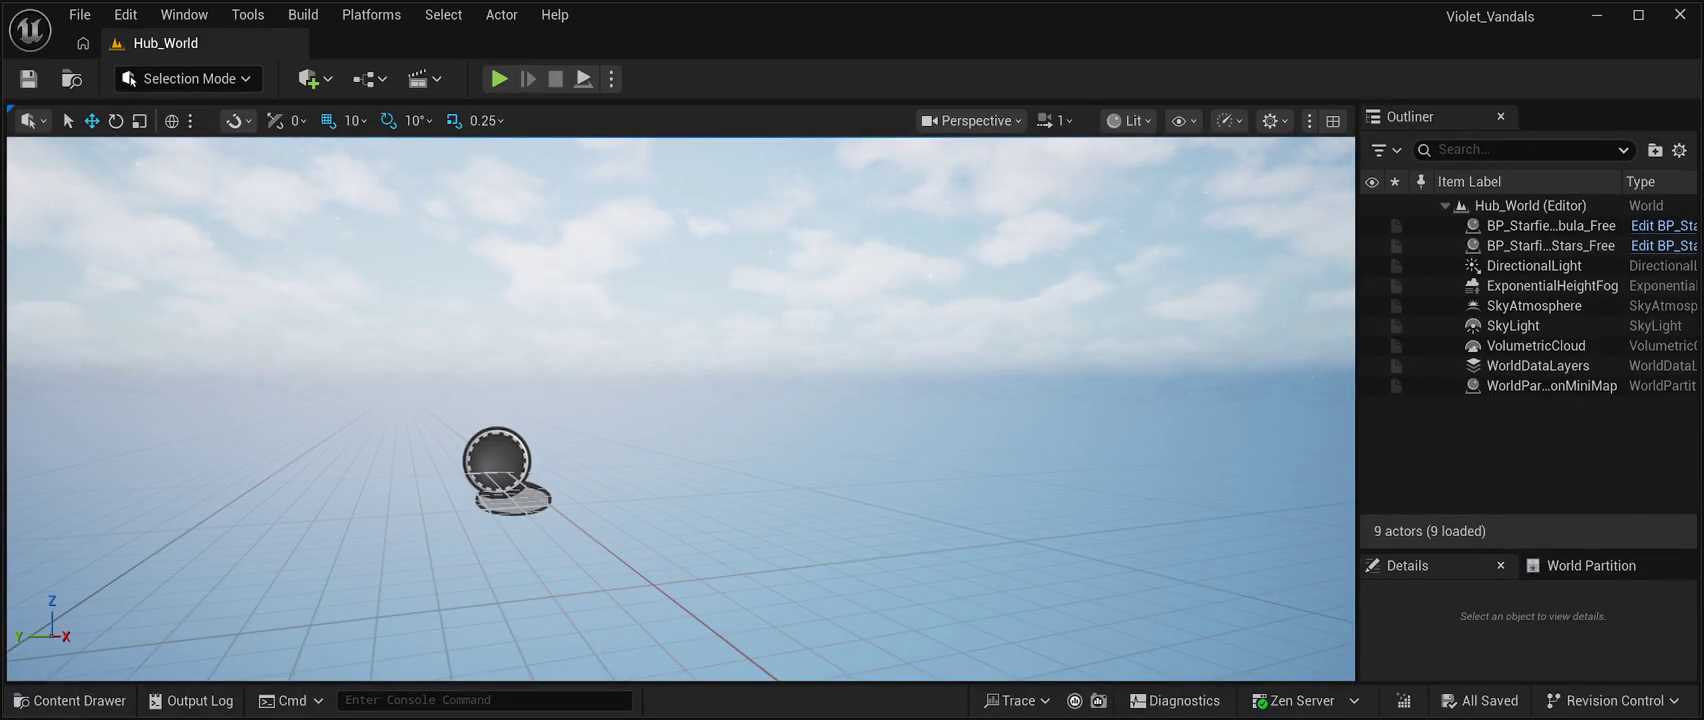
Navigate the Content Drawer from Content into EuropeanBeech, then into its Foliage folder.
{"action": "left_click", "coordinate": [70, 700]}
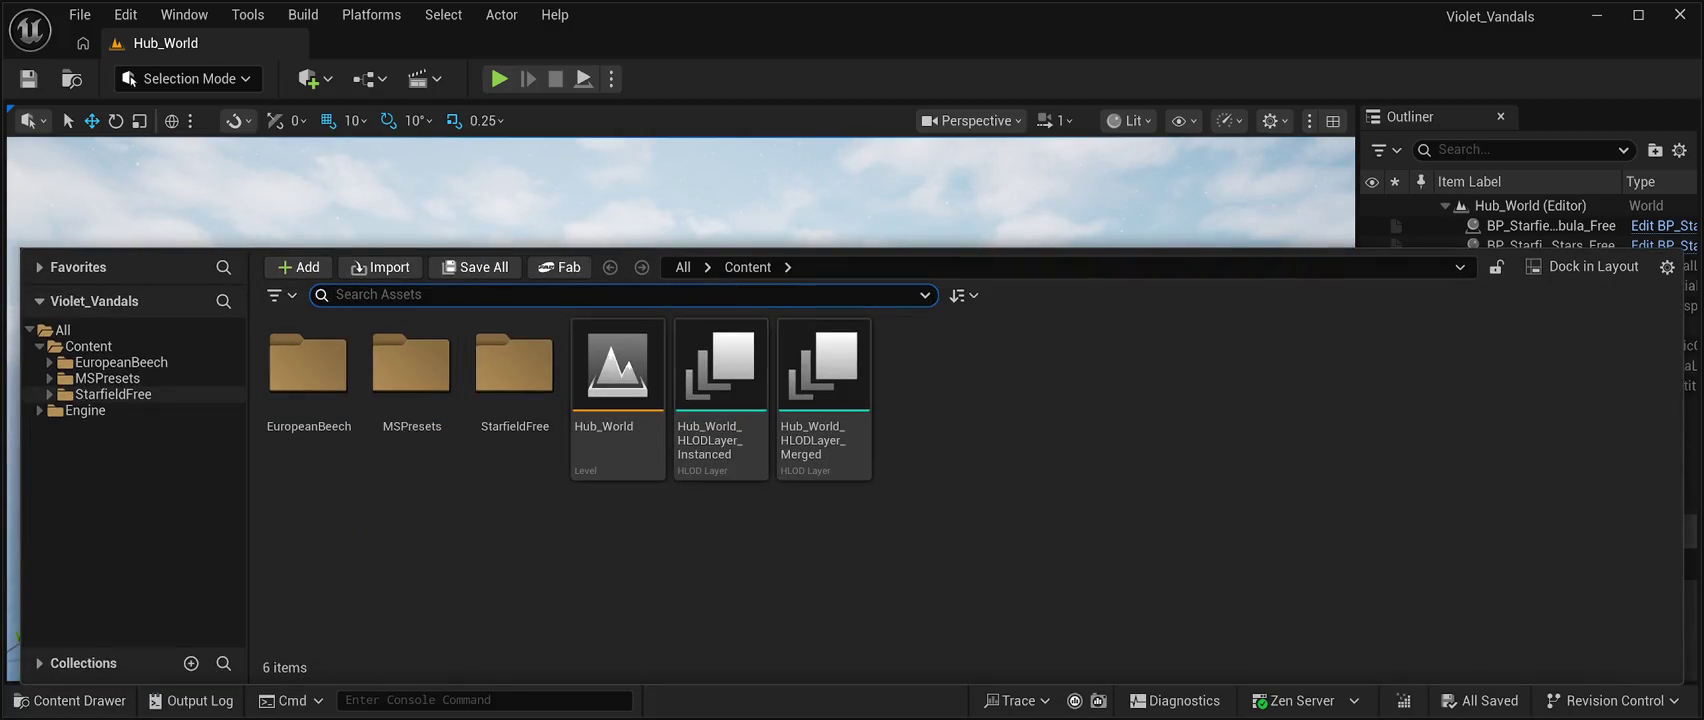
{"action": "left_click", "coordinate": [88, 346]}
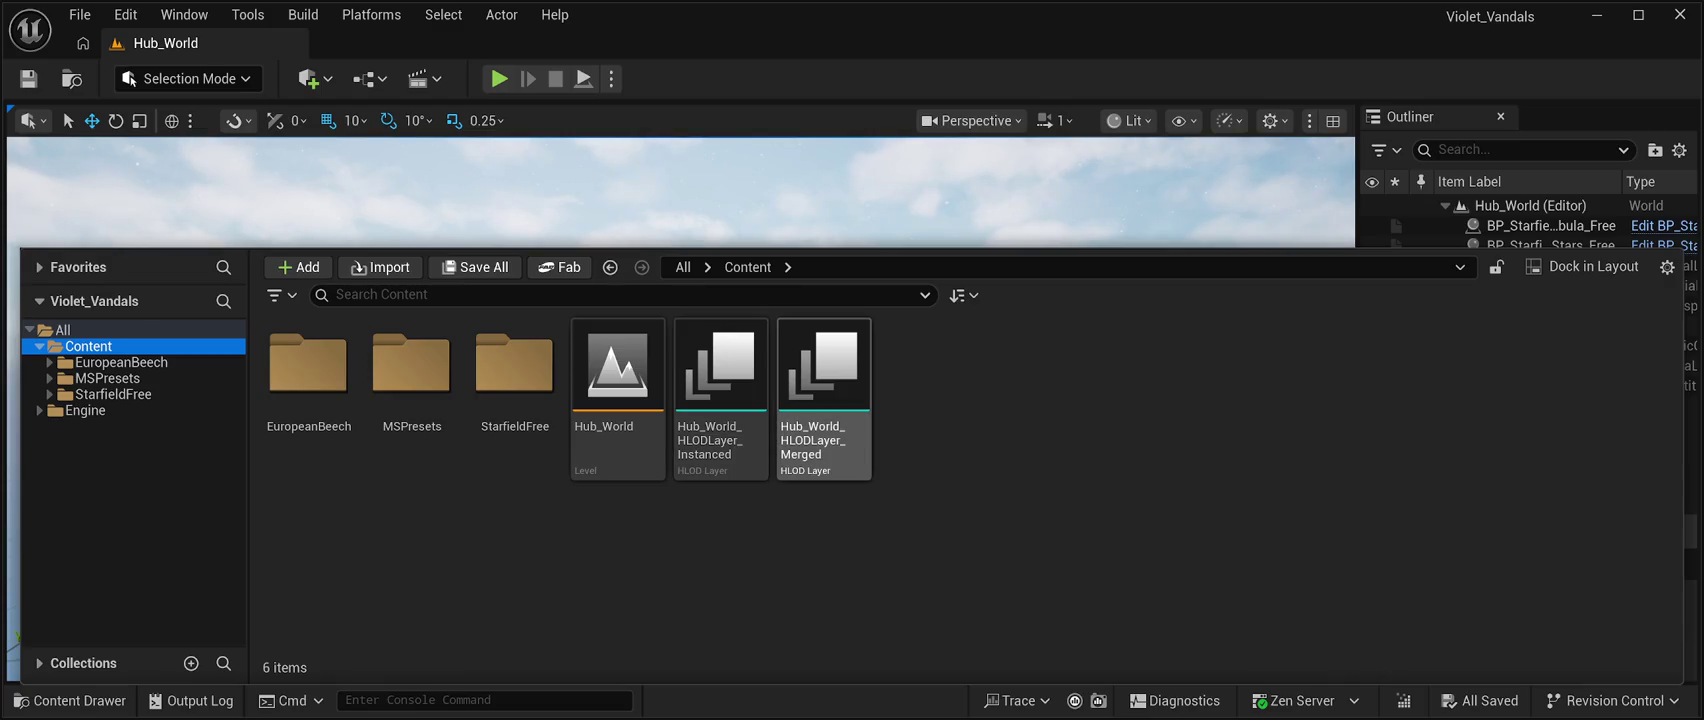
{"action": "left_click", "coordinate": [62, 329]}
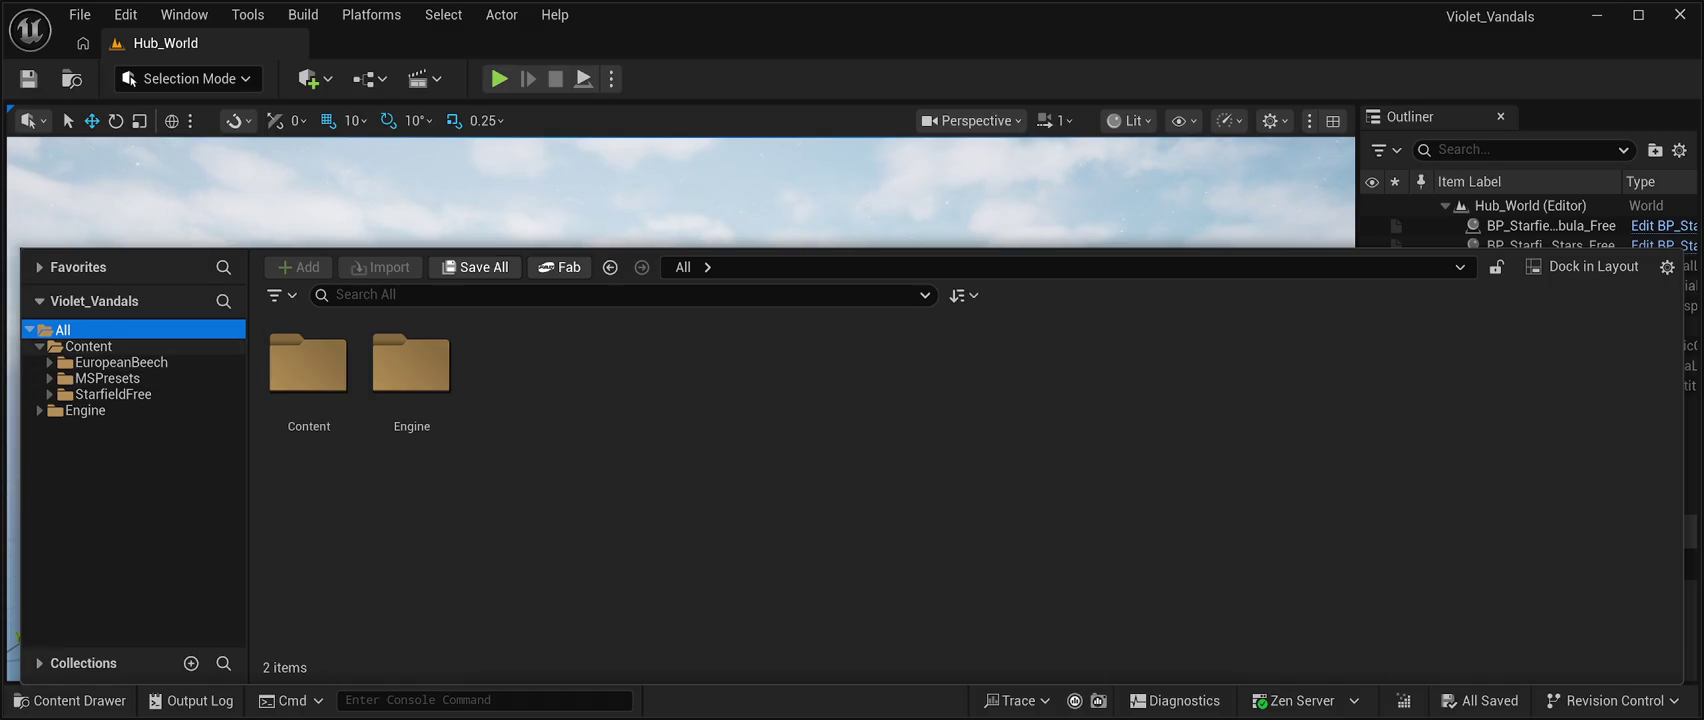
{"action": "left_click", "coordinate": [88, 346]}
{"action": "left_click", "coordinate": [121, 362]}
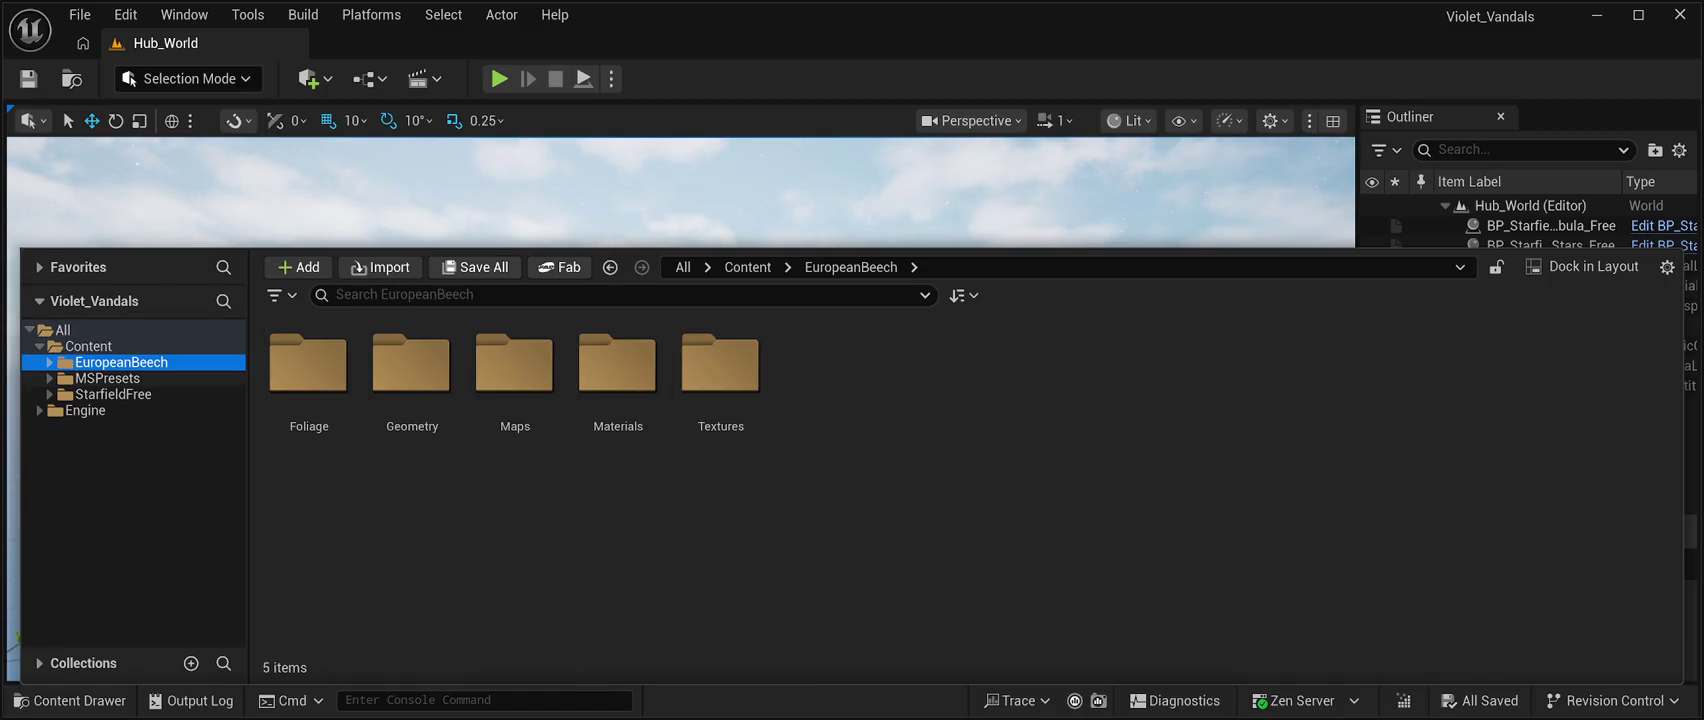
{"action": "double_click", "coordinate": [308, 370]}
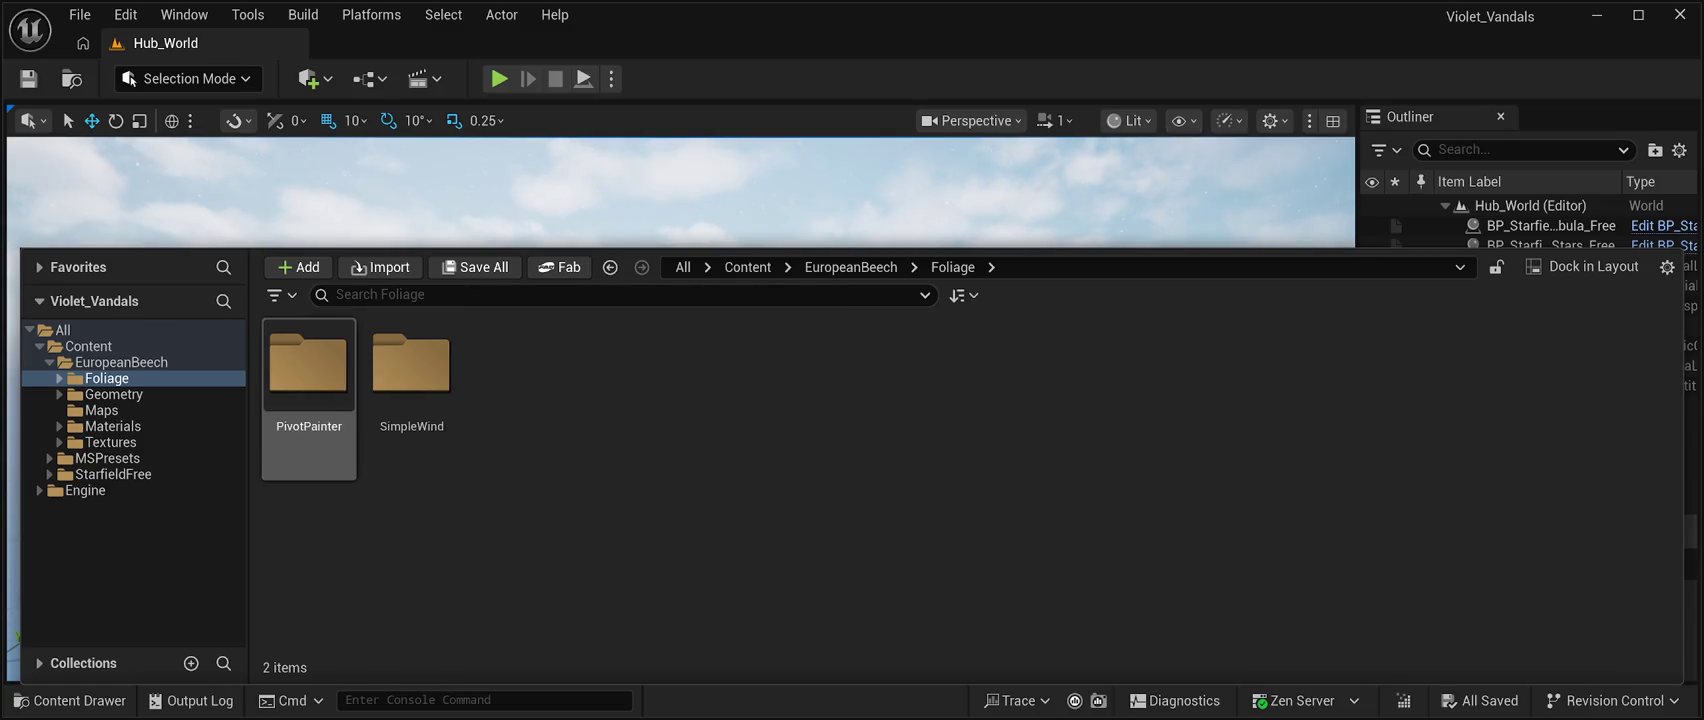
Review the 17 PivotPainter beech meshes, go back to Foliage, and hide the drawer.
{"action": "double_click", "coordinate": [308, 370]}
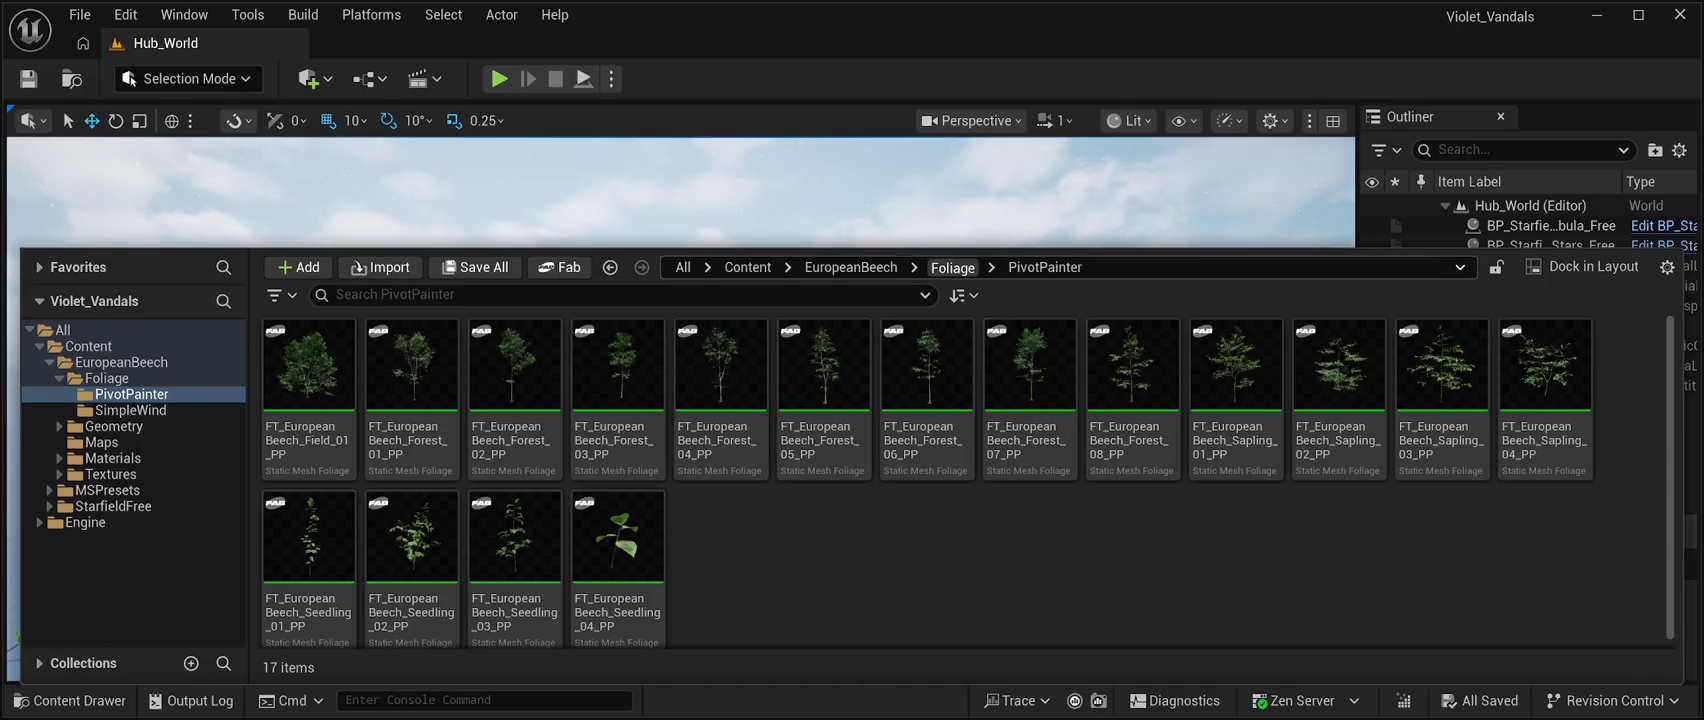
{"action": "left_click", "coordinate": [952, 267]}
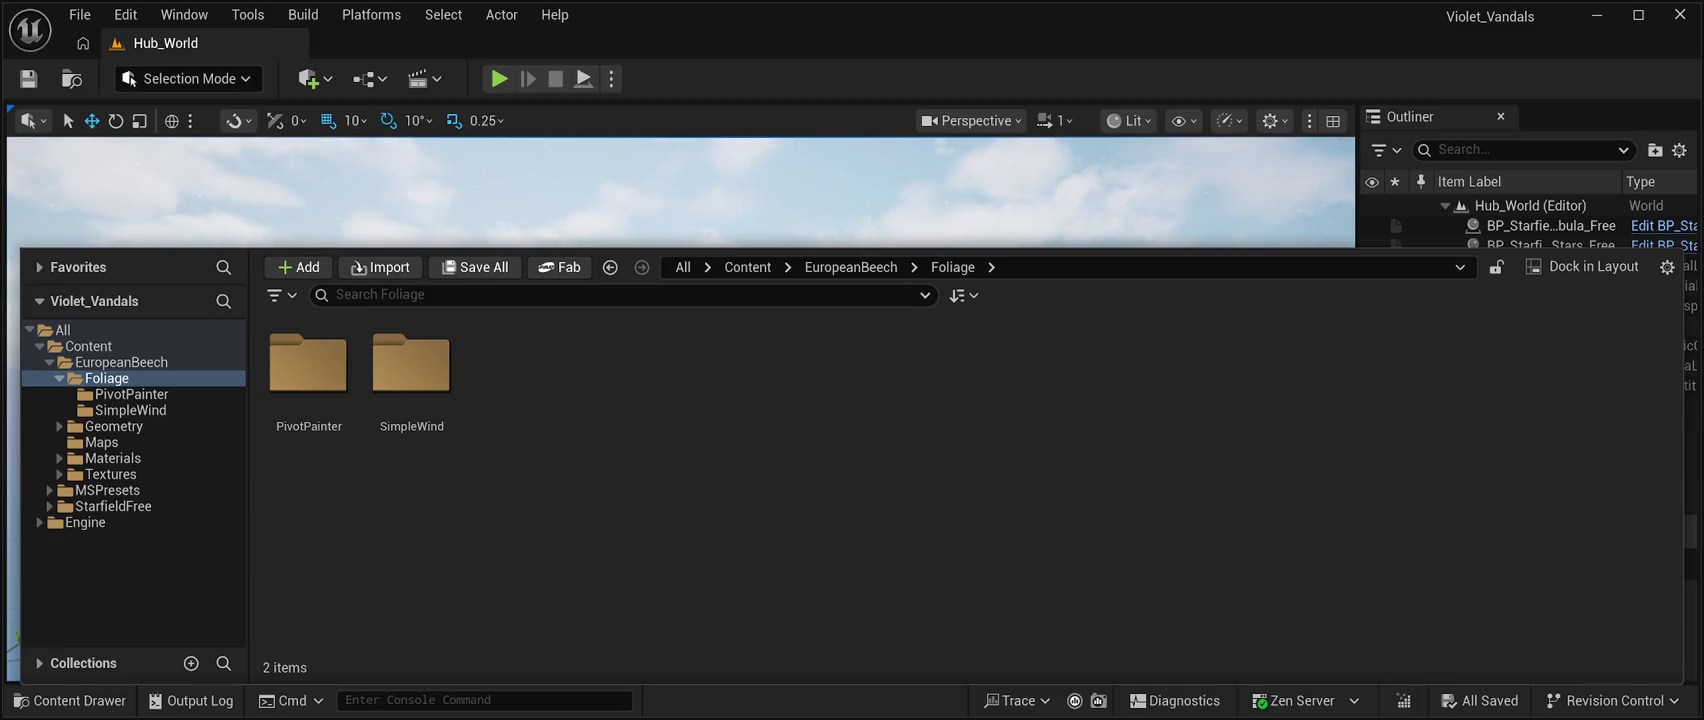
{"action": "key", "text": "ctrl+space"}
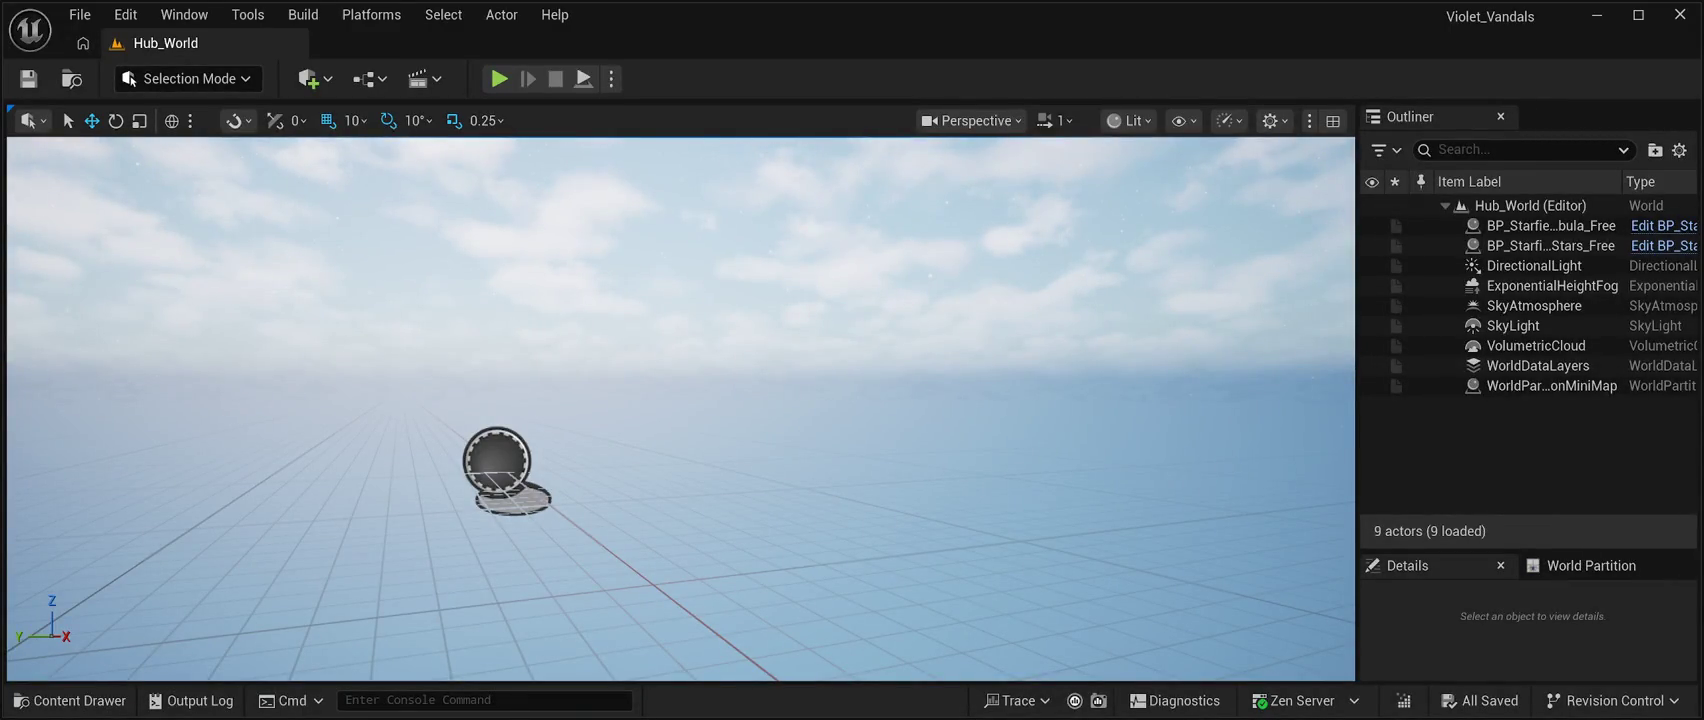
Bring the Content Drawer back up with Ctrl+Space.
{"action": "key", "text": "ctrl+space"}
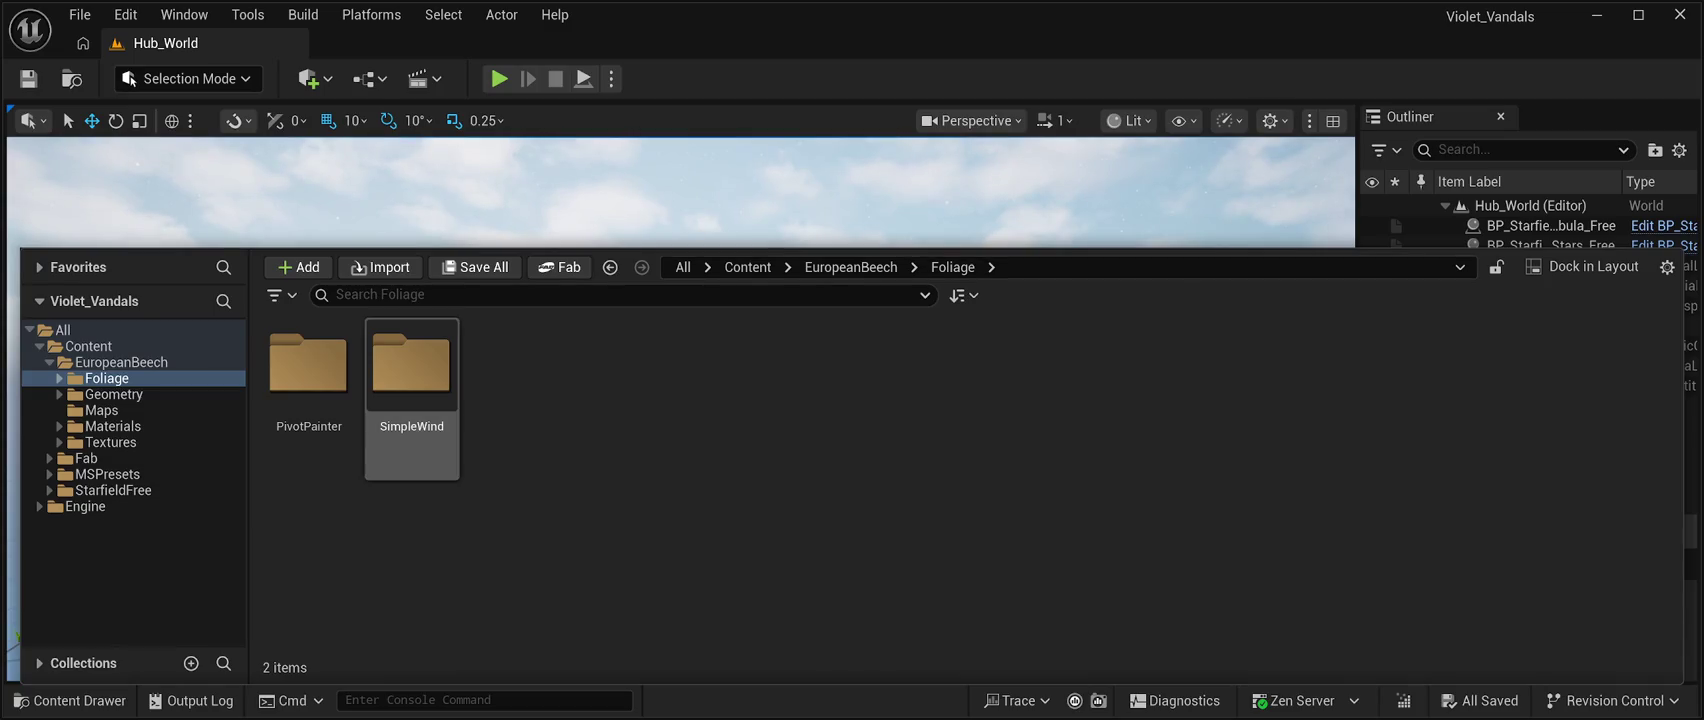
Check the PivotPainter beech meshes, return to the Foliage folder, and hide the drawer.
{"action": "double_click", "coordinate": [308, 365]}
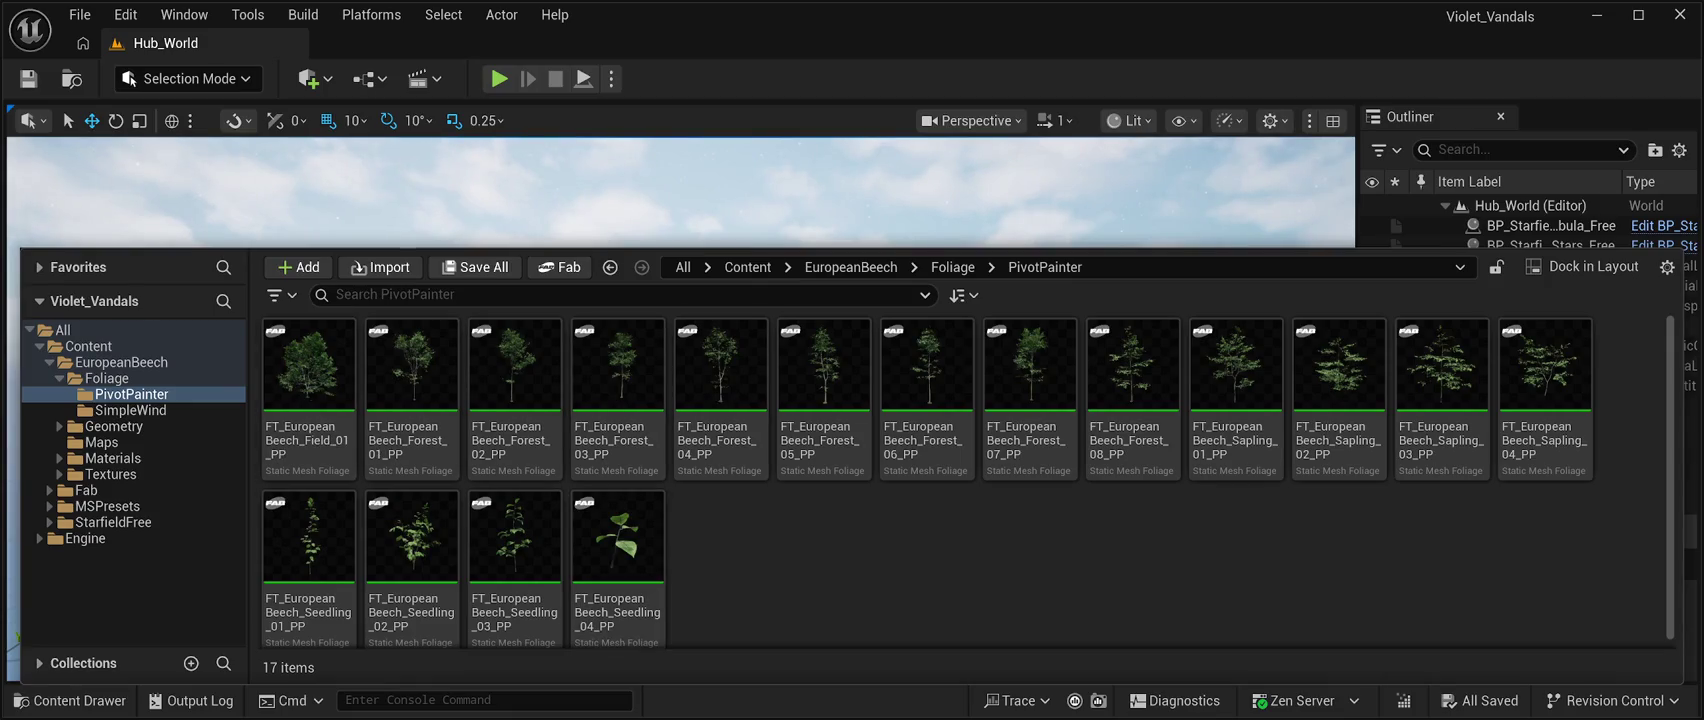
{"action": "left_click", "coordinate": [106, 378]}
{"action": "left_click", "coordinate": [559, 267]}
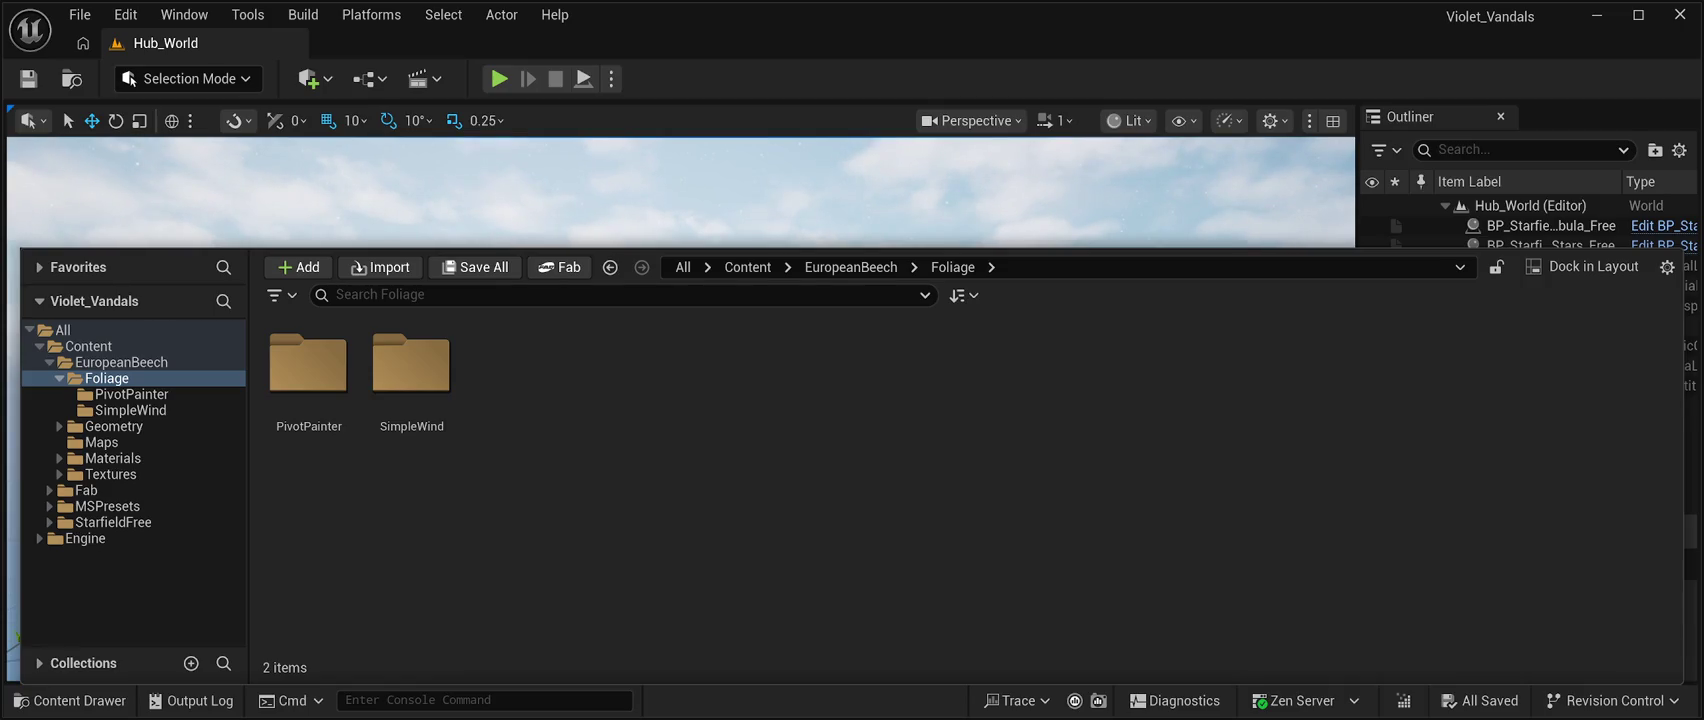
{"action": "key", "text": "ctrl+space"}
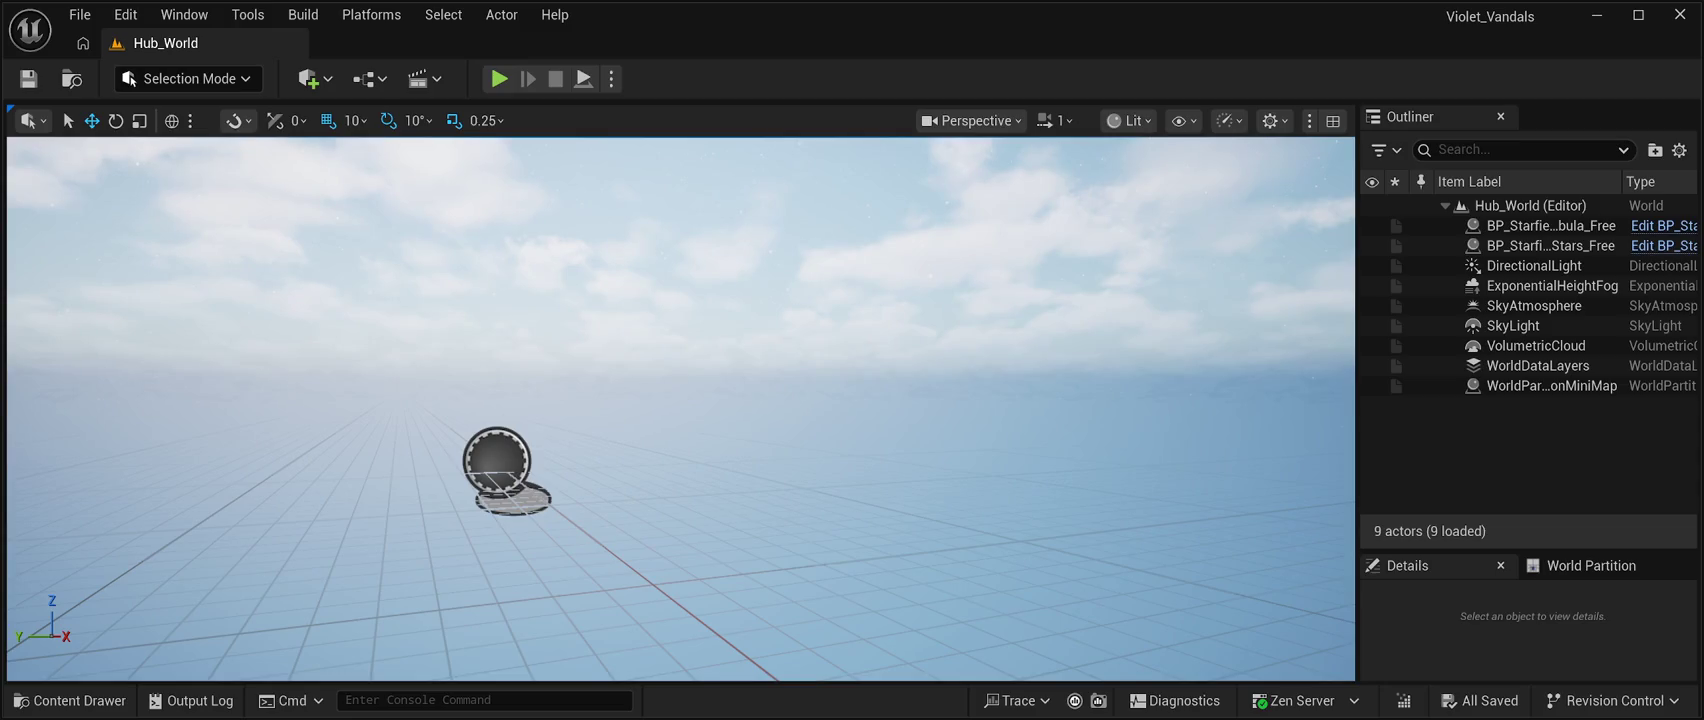
Browse into Megaplant_Library > Tree_Norway_Maple > Textures to view the Norway Maple textures.
{"action": "left_click", "coordinate": [70, 700]}
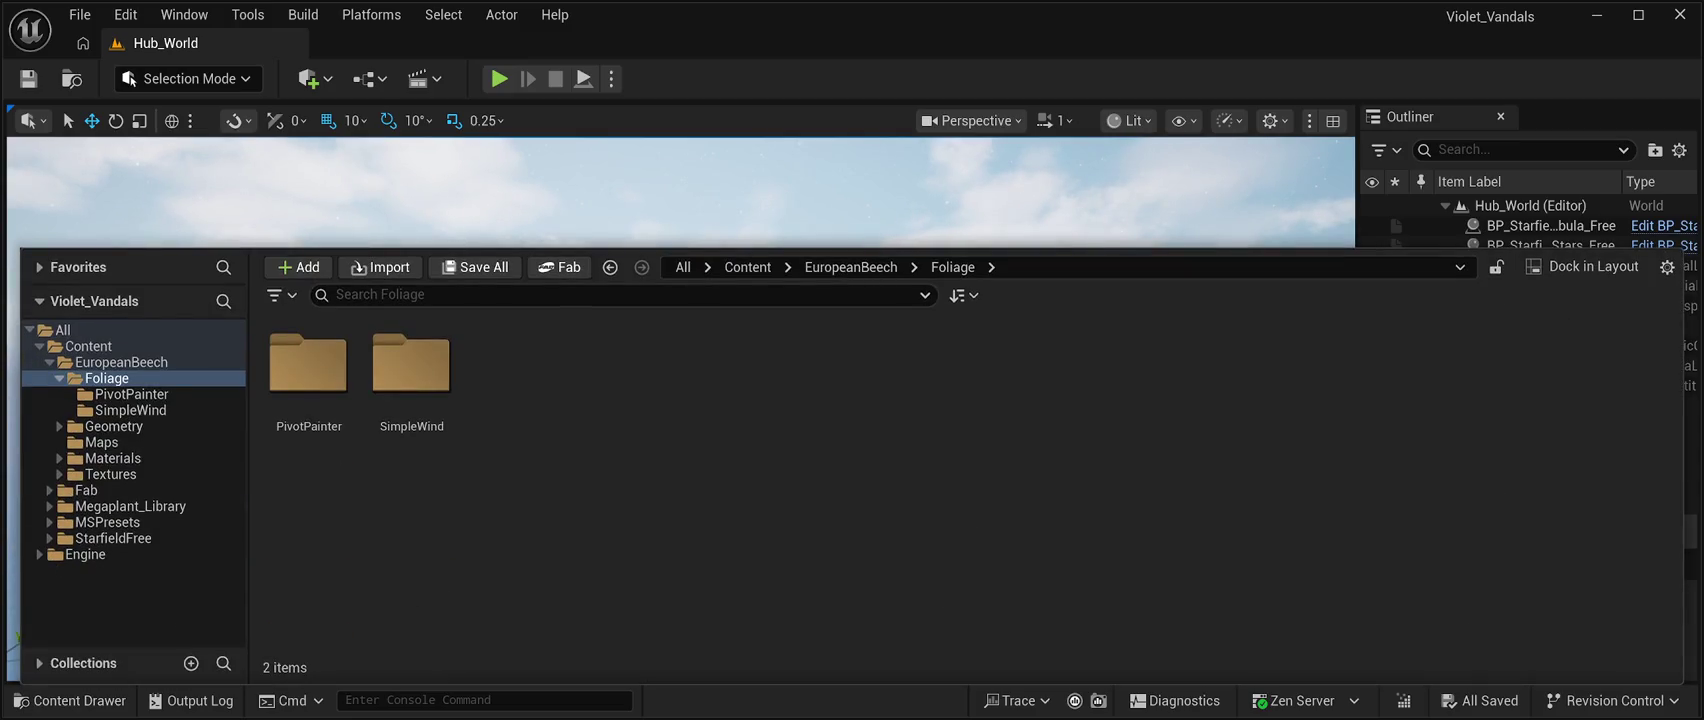
{"action": "double_click", "coordinate": [308, 365]}
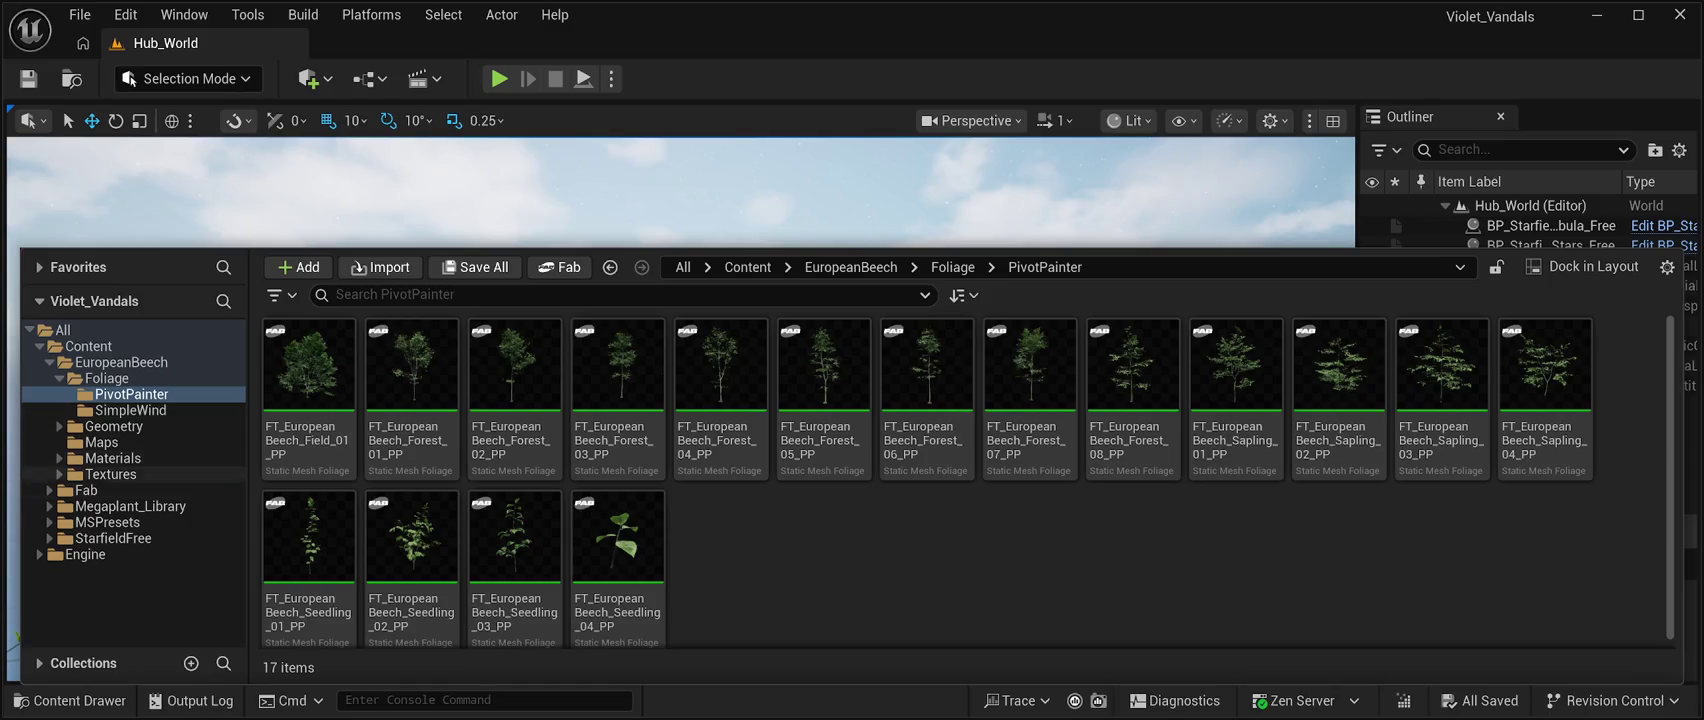
{"action": "left_click", "coordinate": [130, 506]}
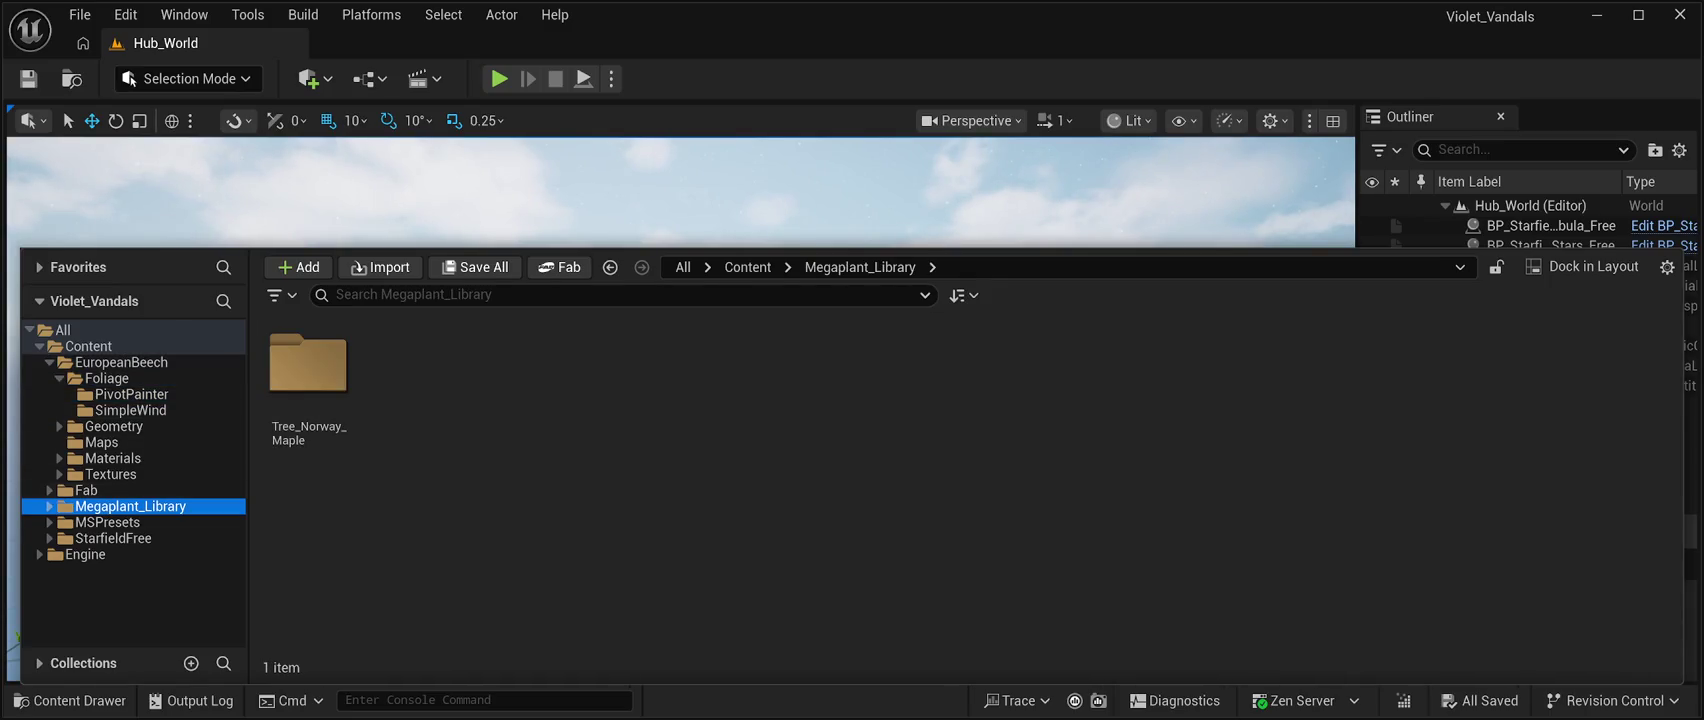
{"action": "double_click", "coordinate": [308, 365]}
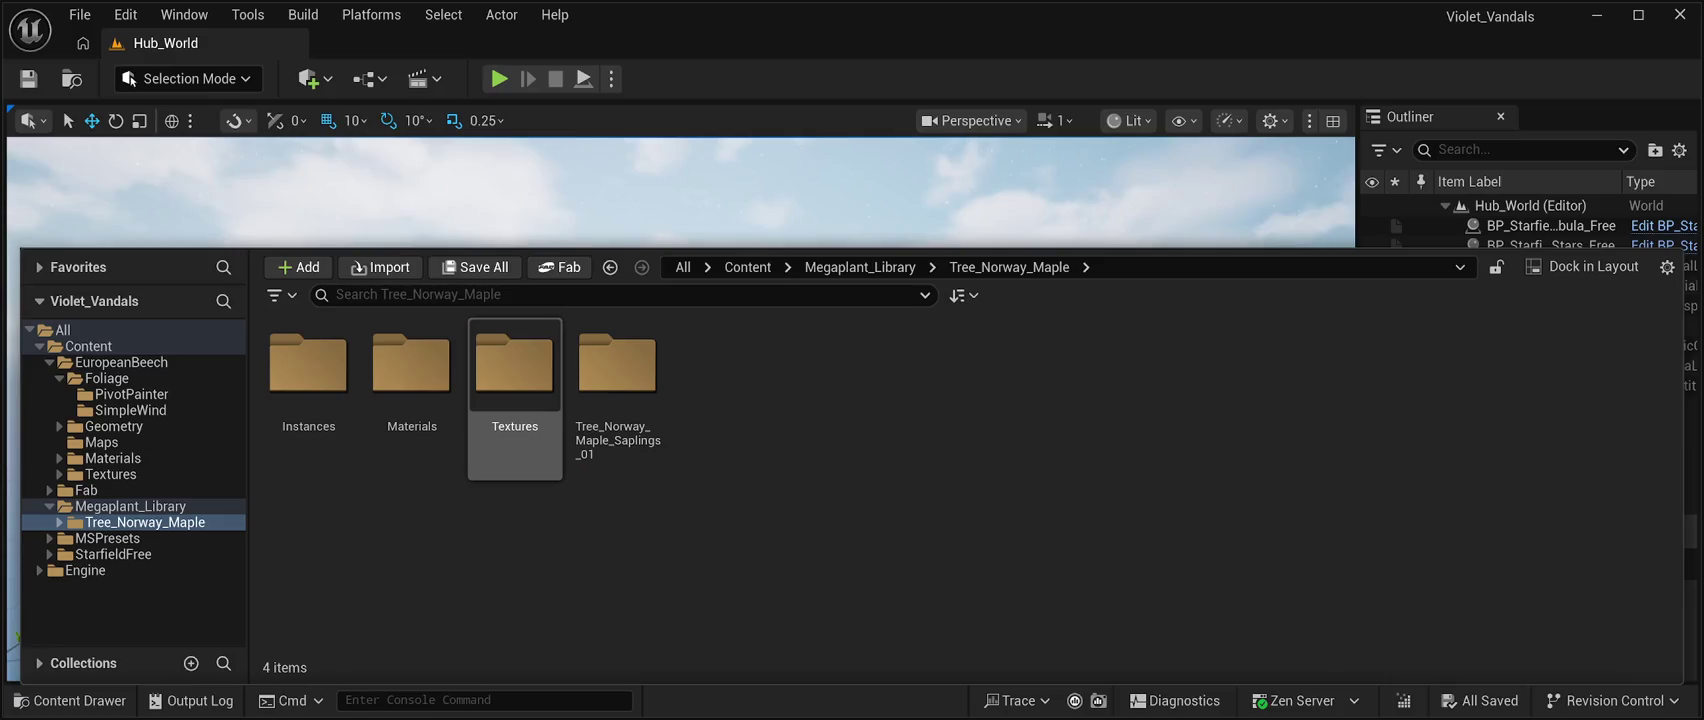
{"action": "double_click", "coordinate": [514, 365]}
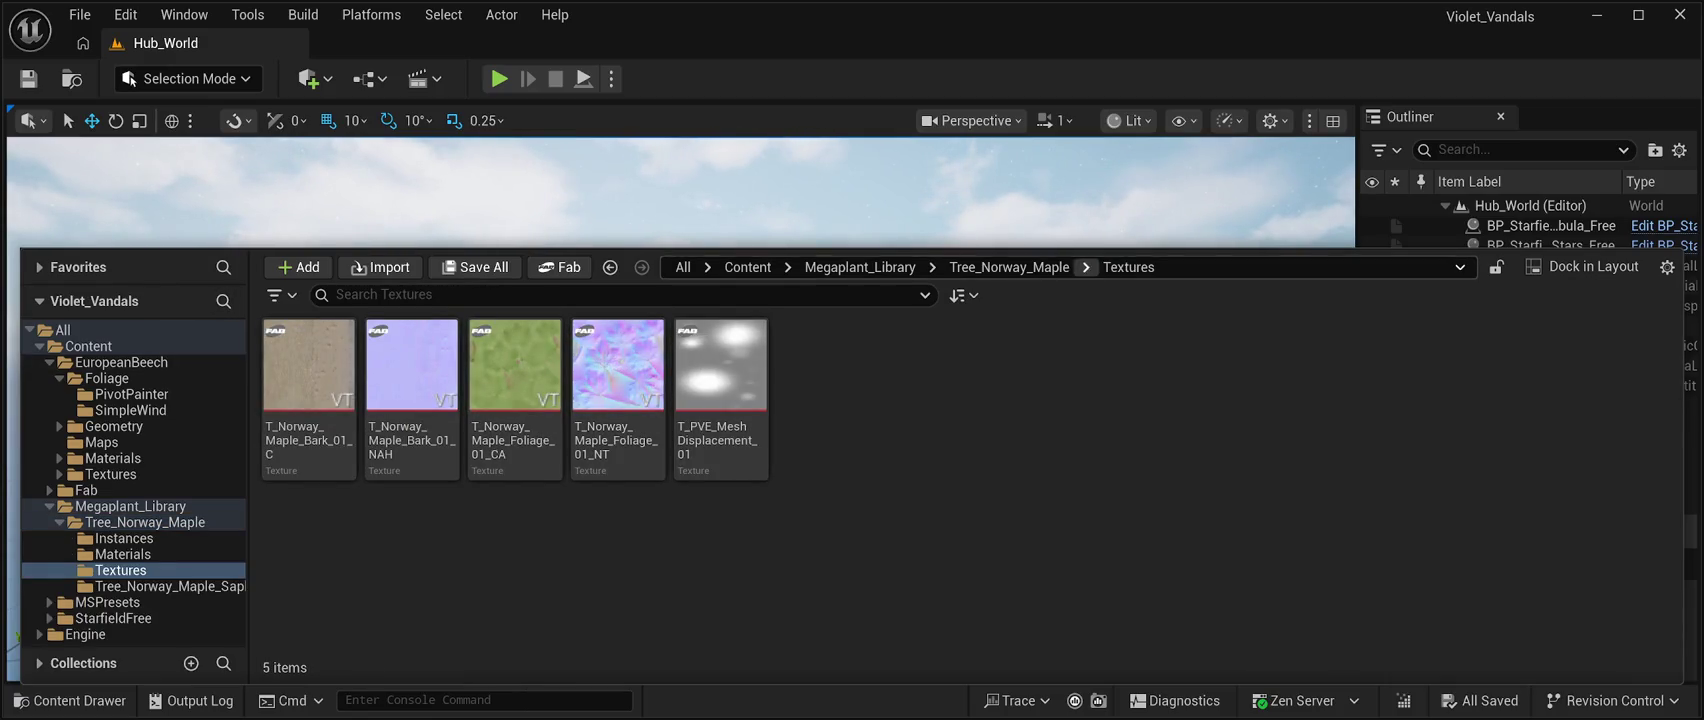
View the Norway Maple Materials folder, then return through Megaplant_Library into Tree_Norway_Maple.
{"action": "left_click", "coordinate": [1009, 267]}
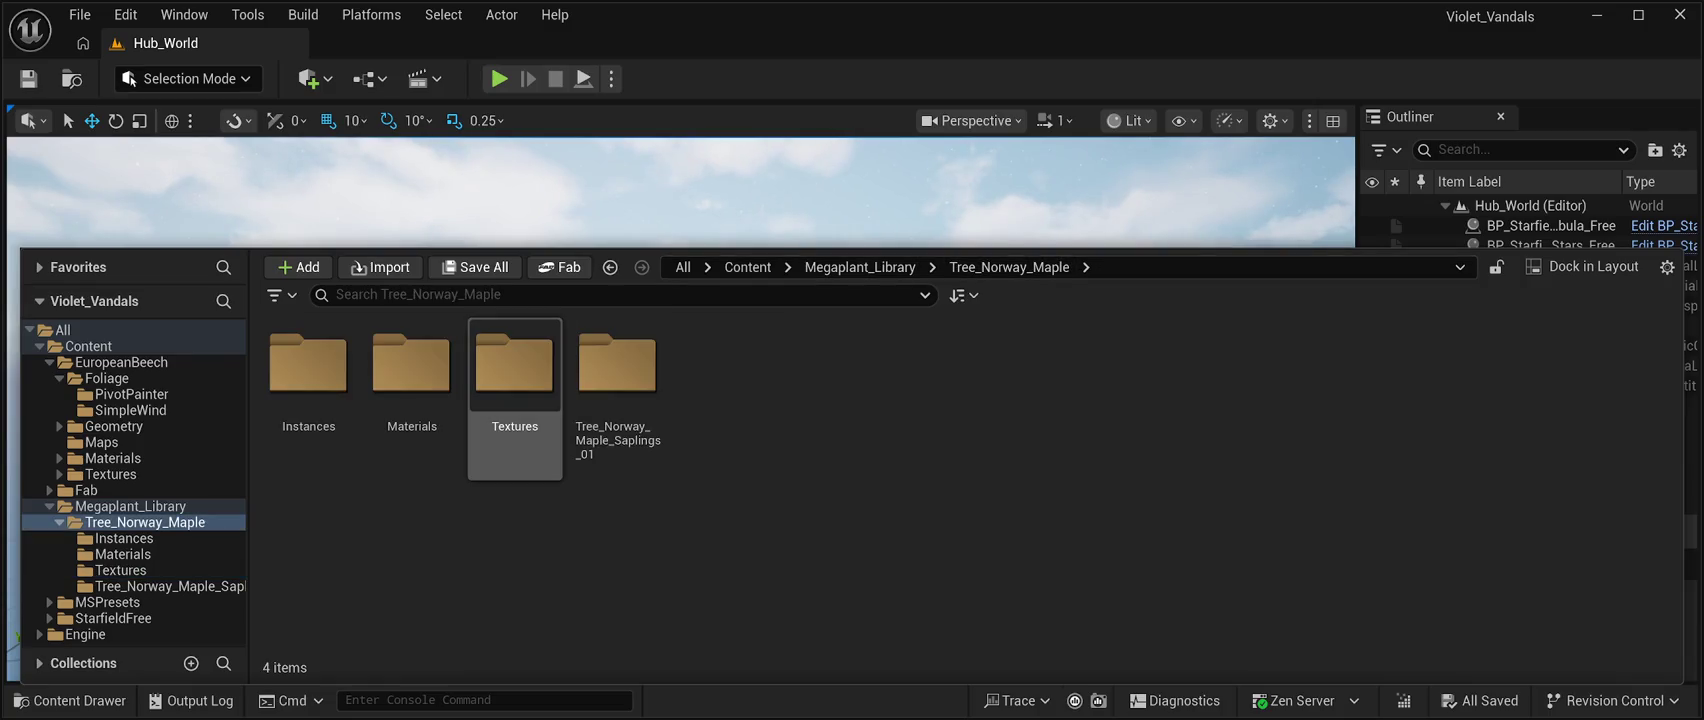
{"action": "double_click", "coordinate": [411, 370]}
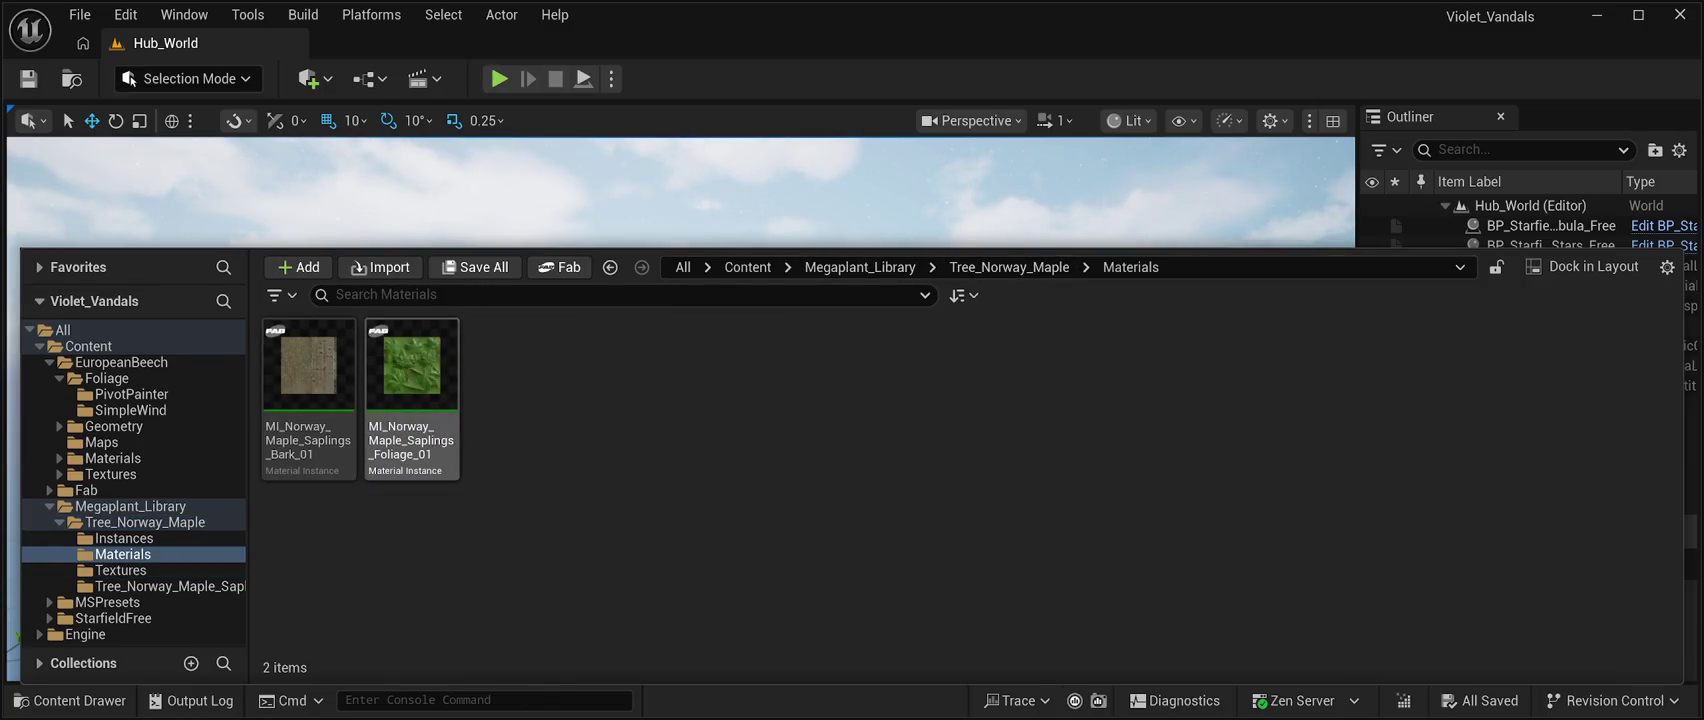
{"action": "left_click", "coordinate": [860, 267]}
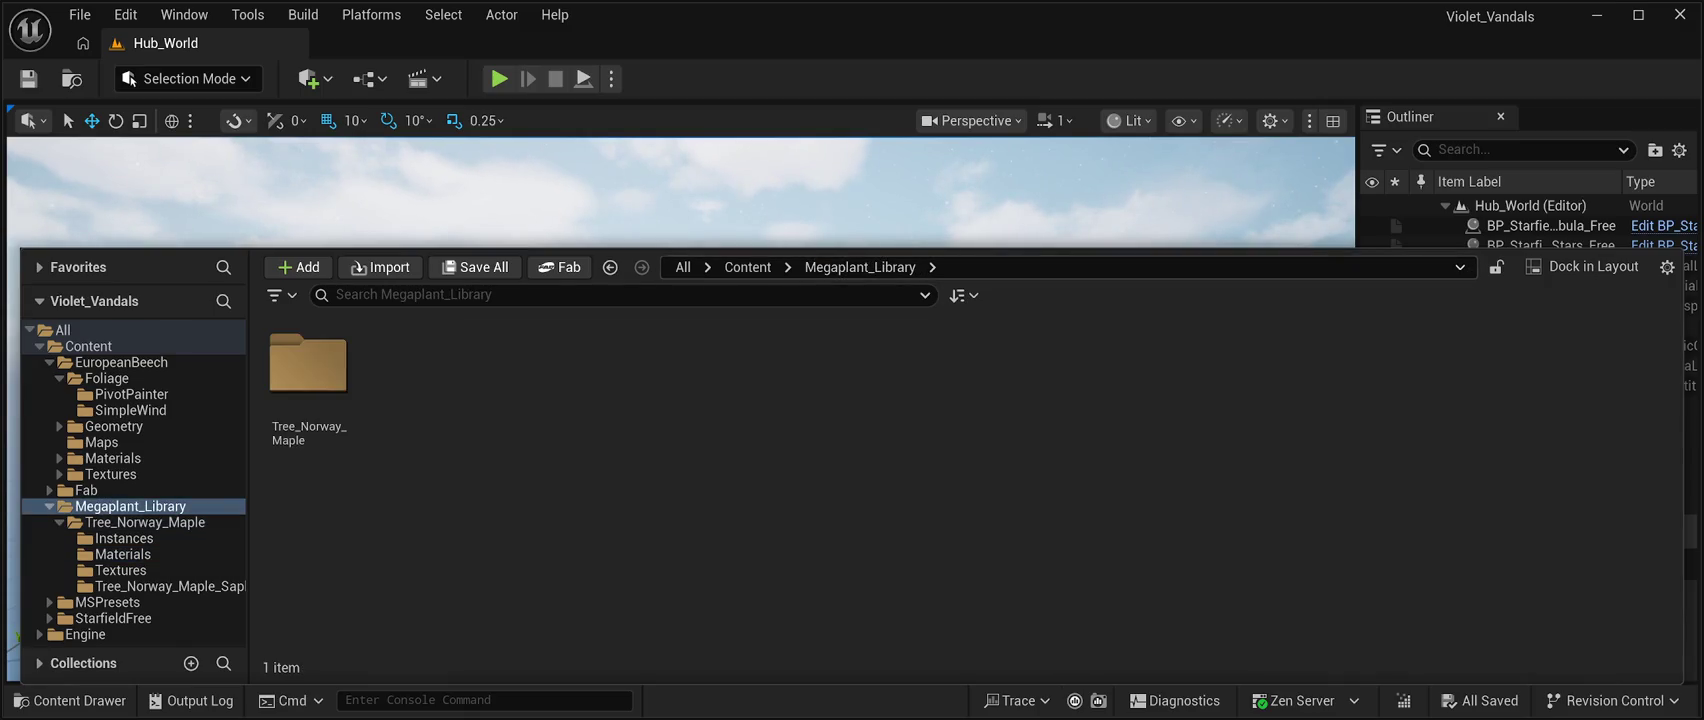
{"action": "left_click", "coordinate": [748, 267]}
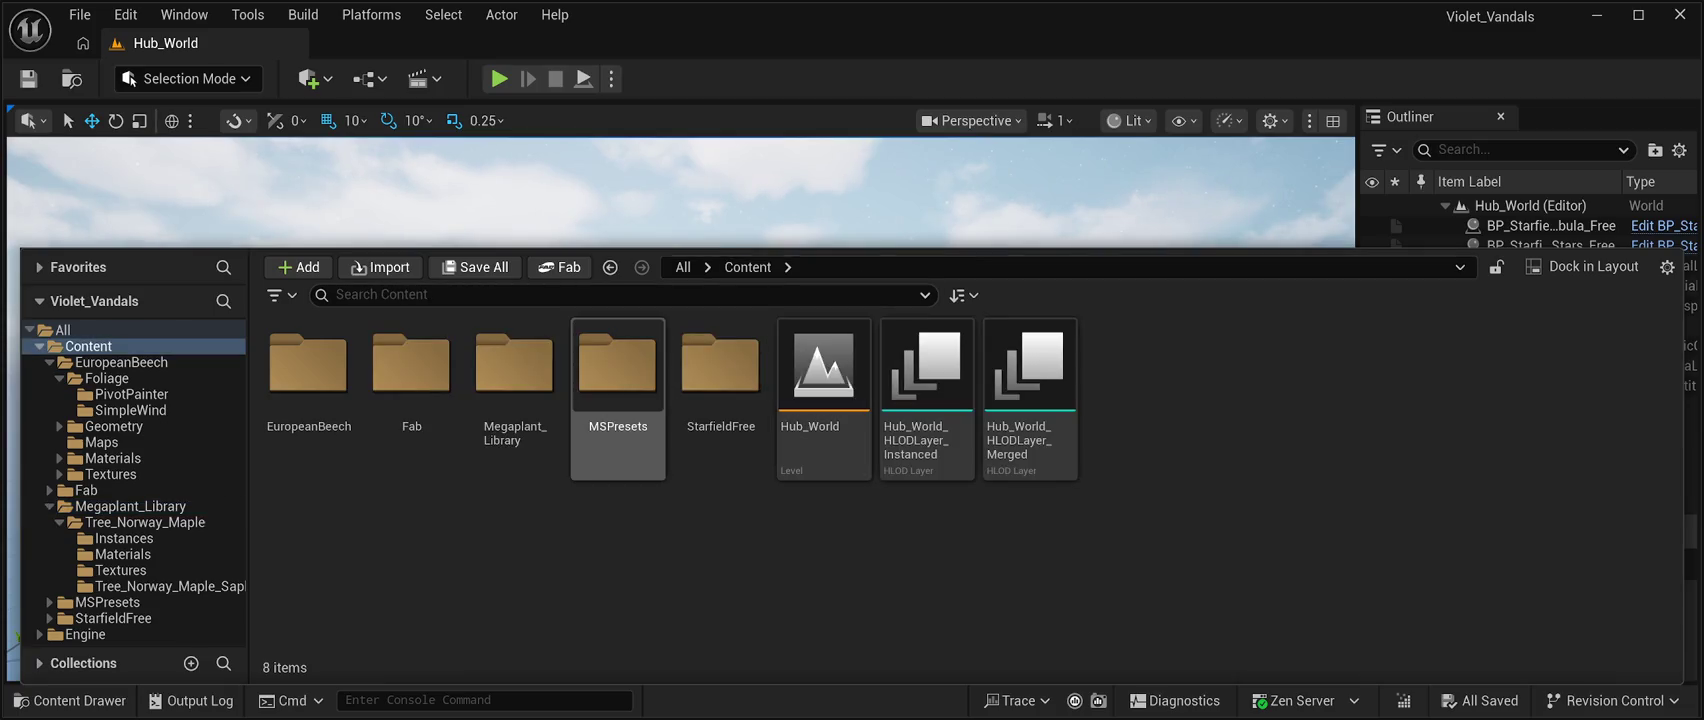
{"action": "left_click", "coordinate": [130, 506]}
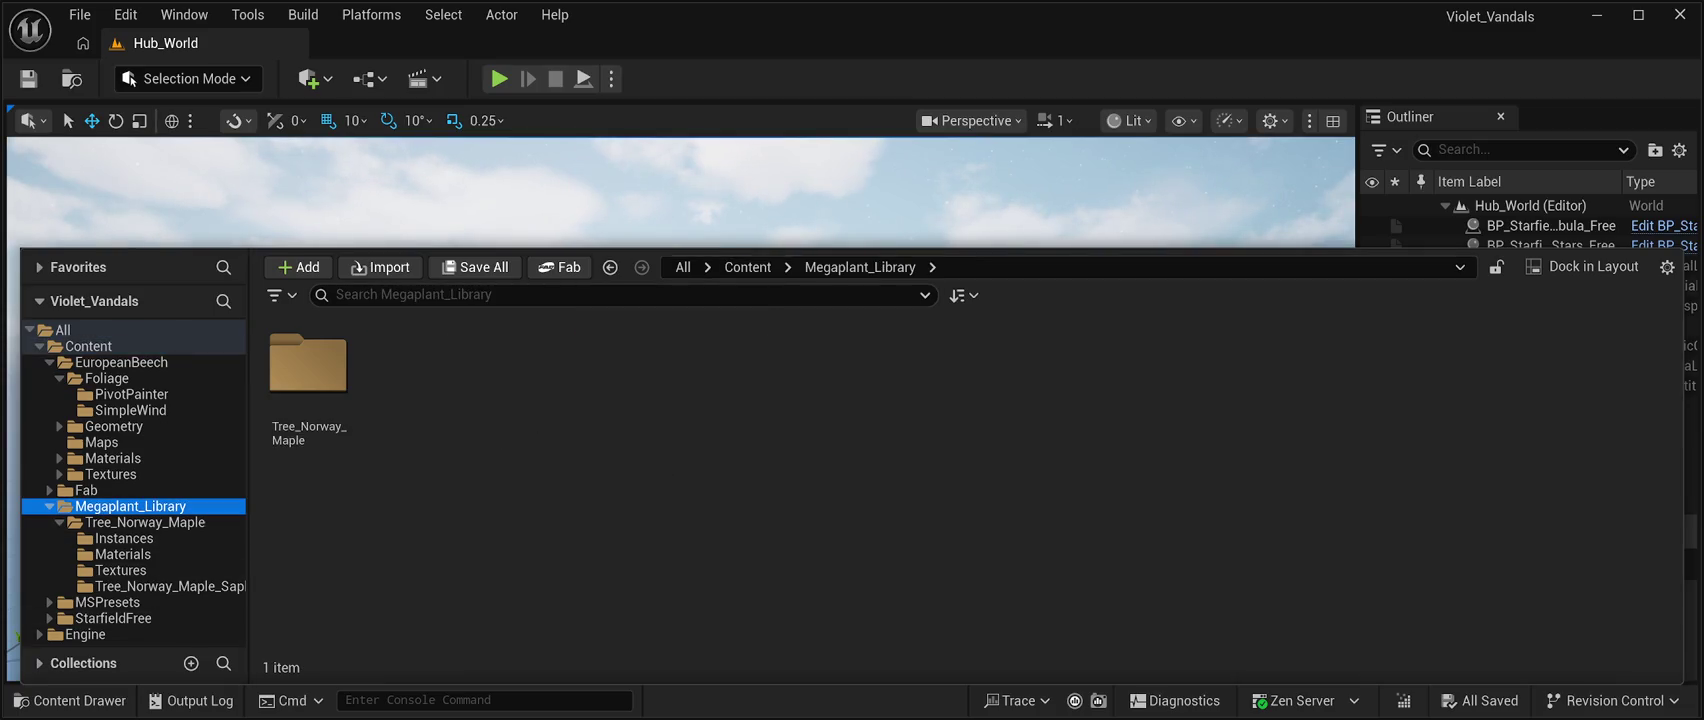
{"action": "double_click", "coordinate": [308, 362]}
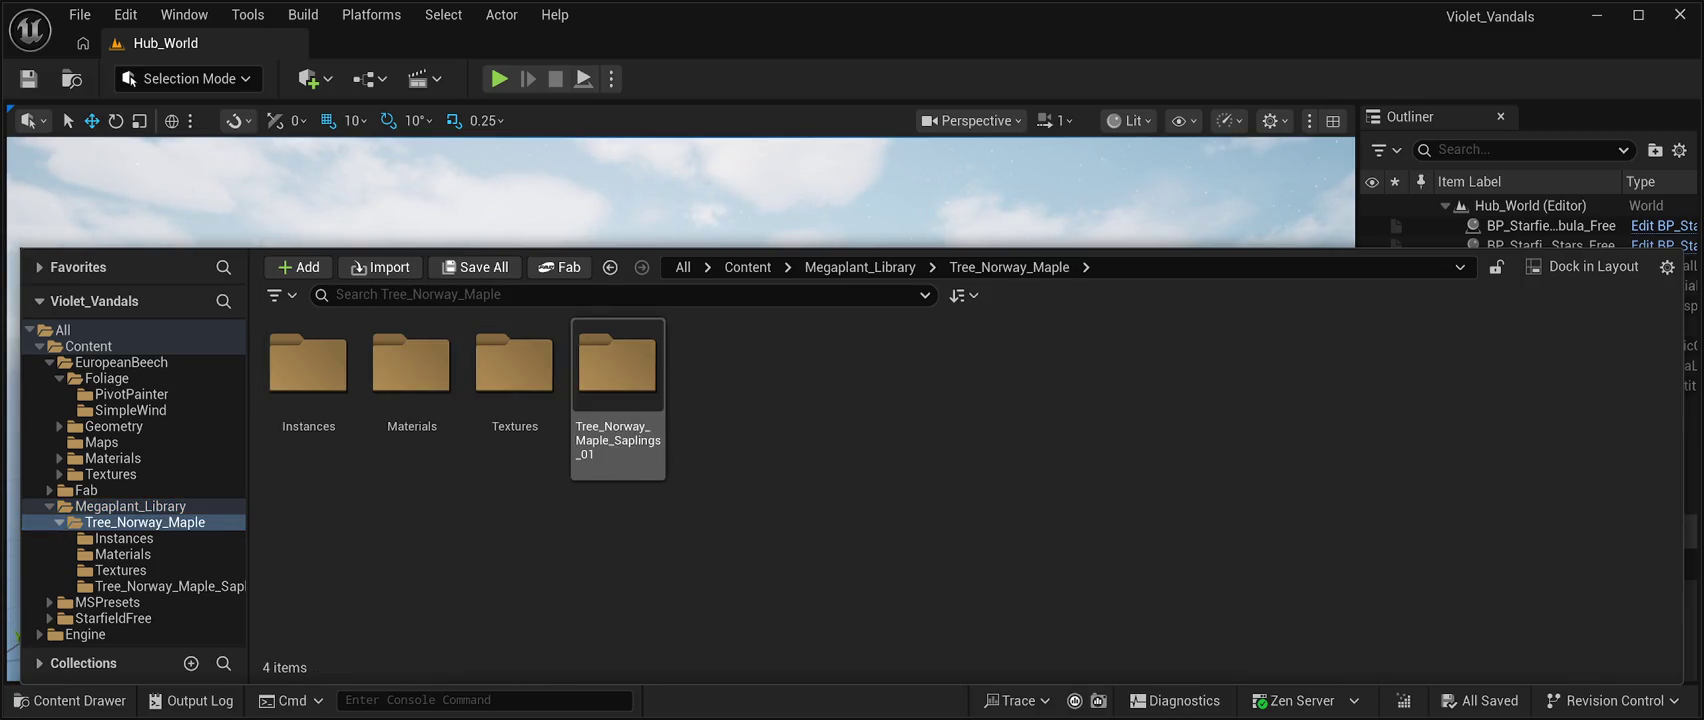
Review the ten Tree_Norway_Maple_Saplings_01 assets, select the starfield nebula actor, then hide the drawer from Foliage.
{"action": "double_click", "coordinate": [617, 365]}
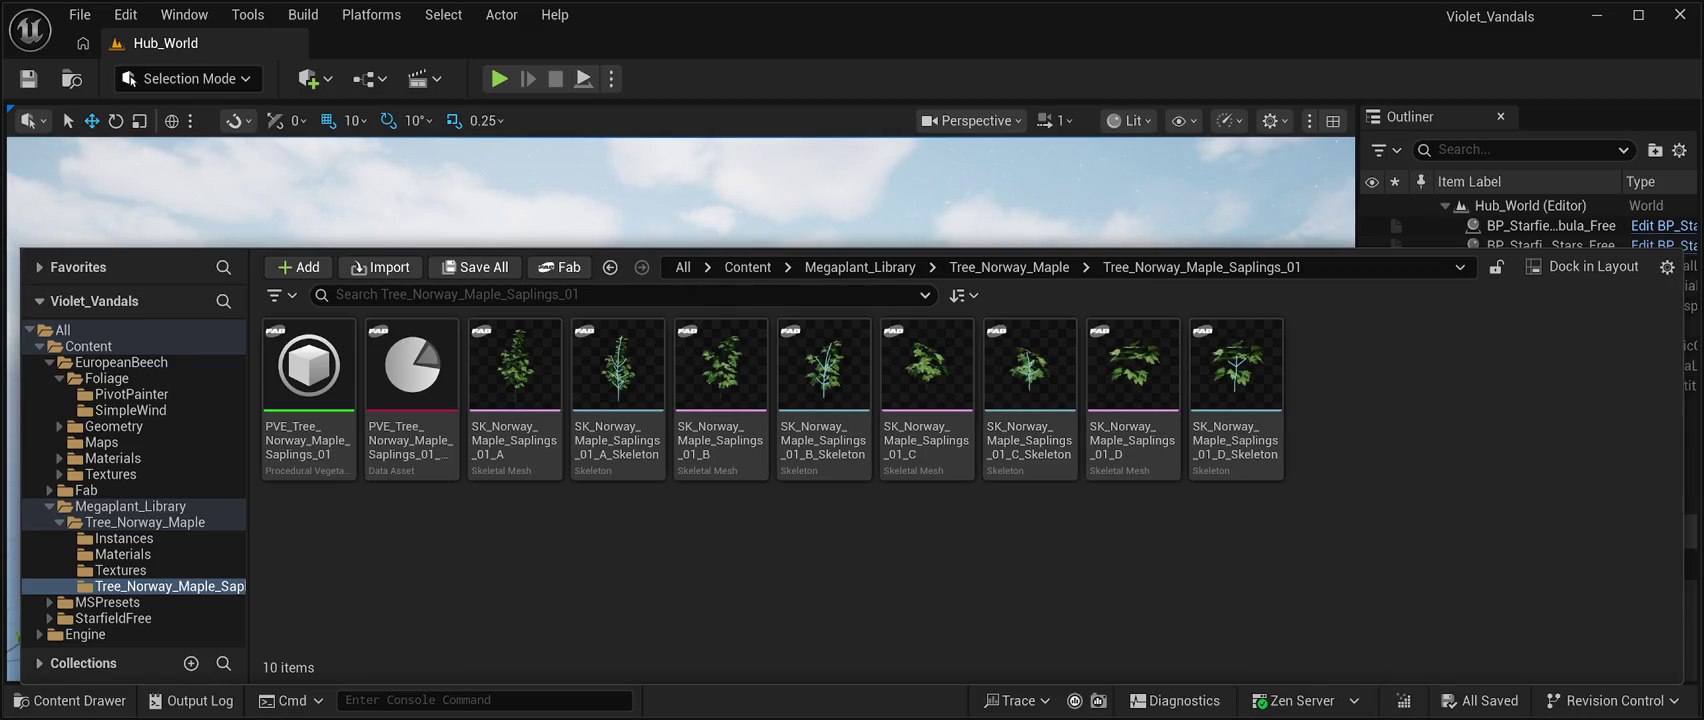
{"action": "left_click", "coordinate": [1550, 225]}
{"action": "left_click", "coordinate": [70, 700]}
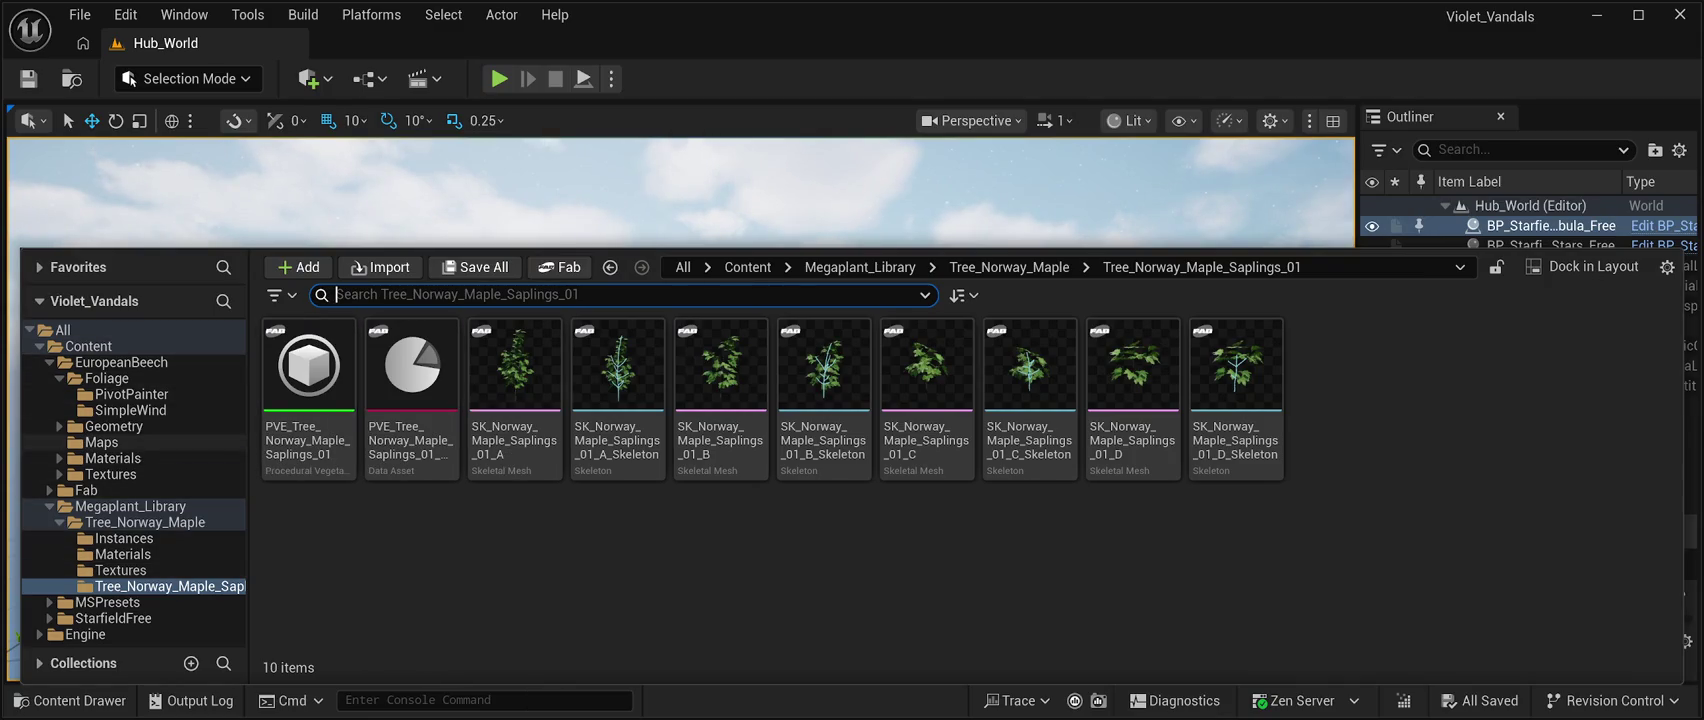
{"action": "left_click", "coordinate": [107, 378]}
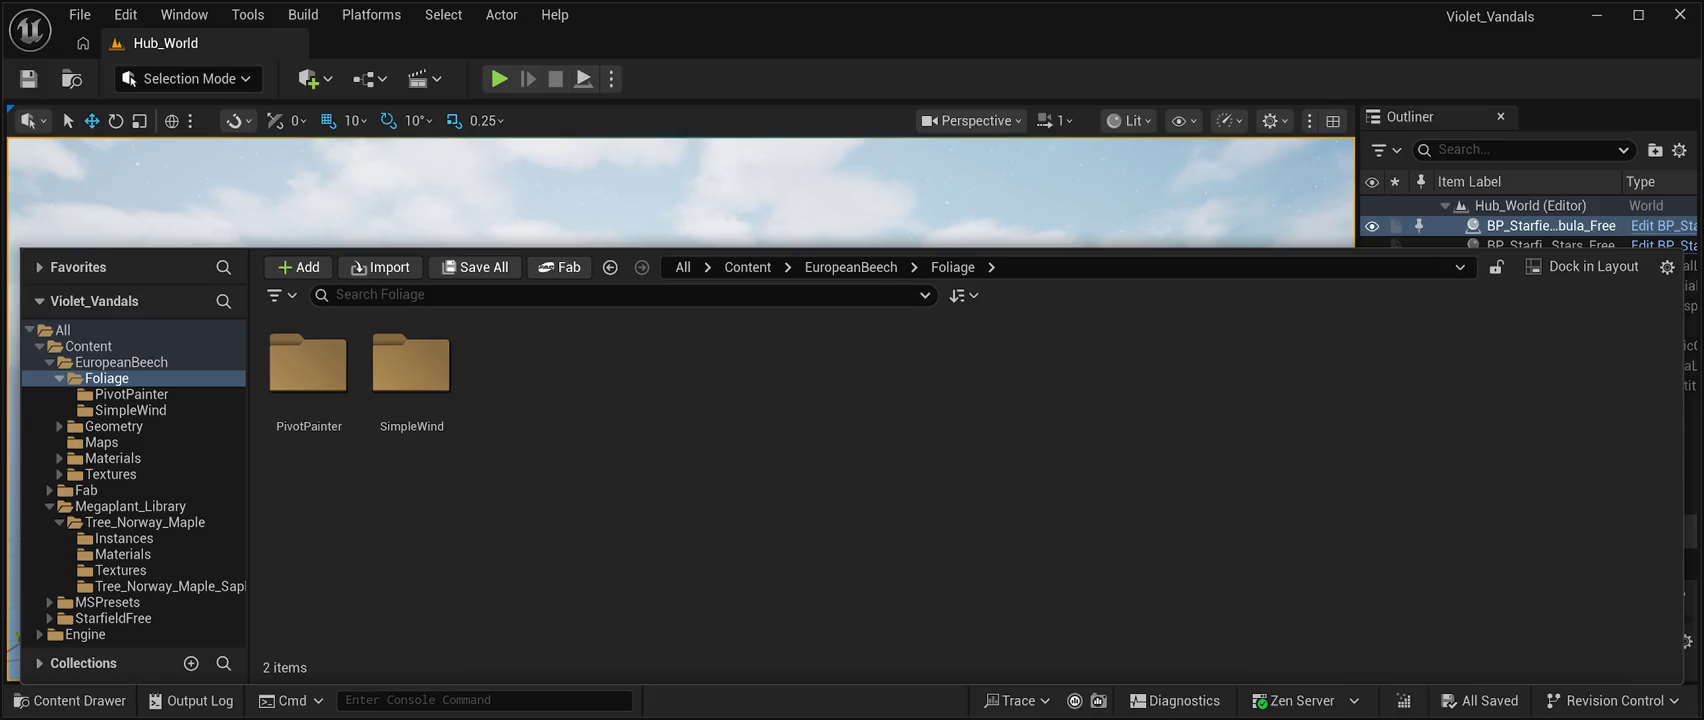
{"action": "key", "text": "ctrl+space"}
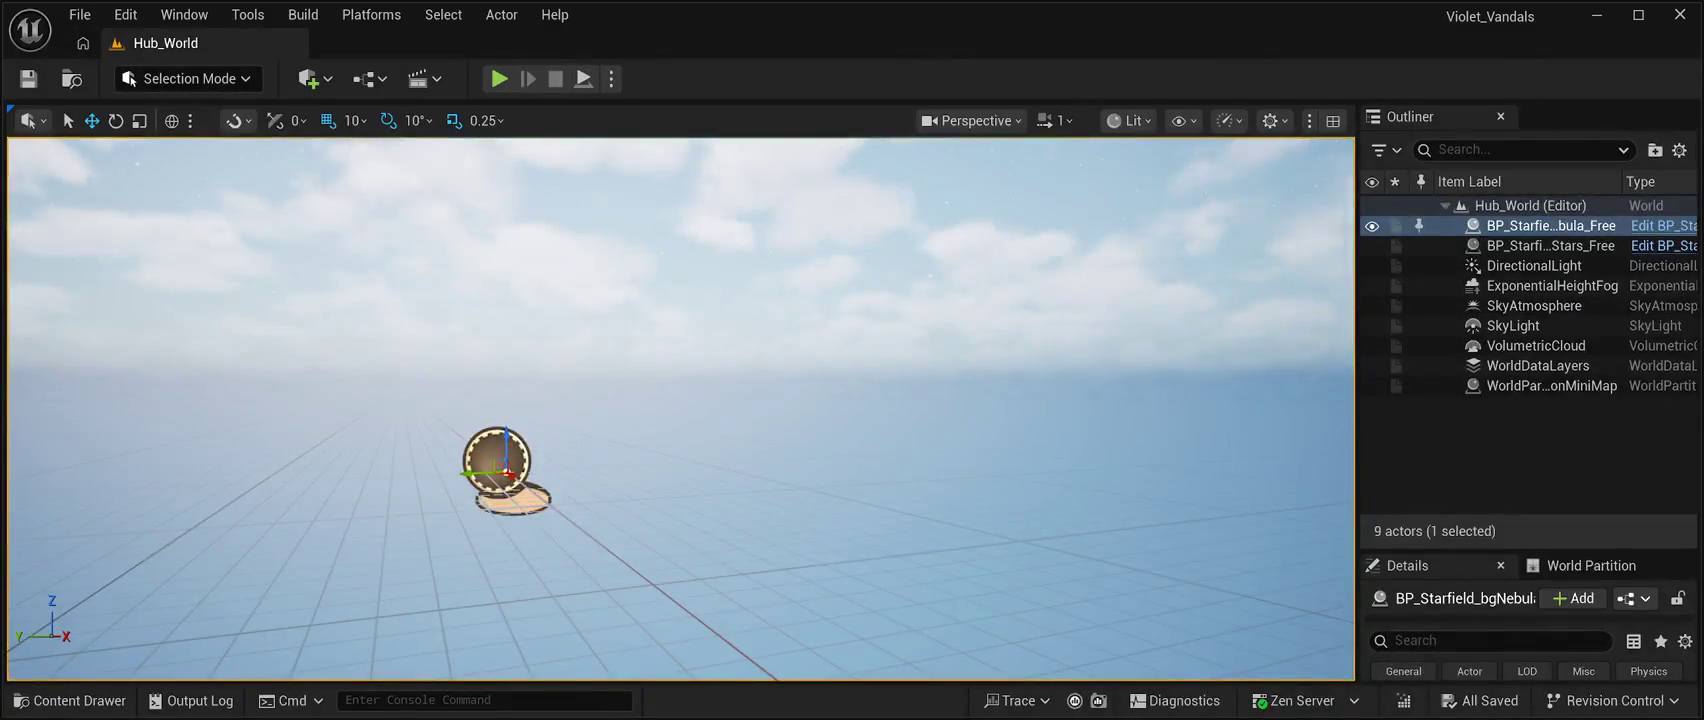
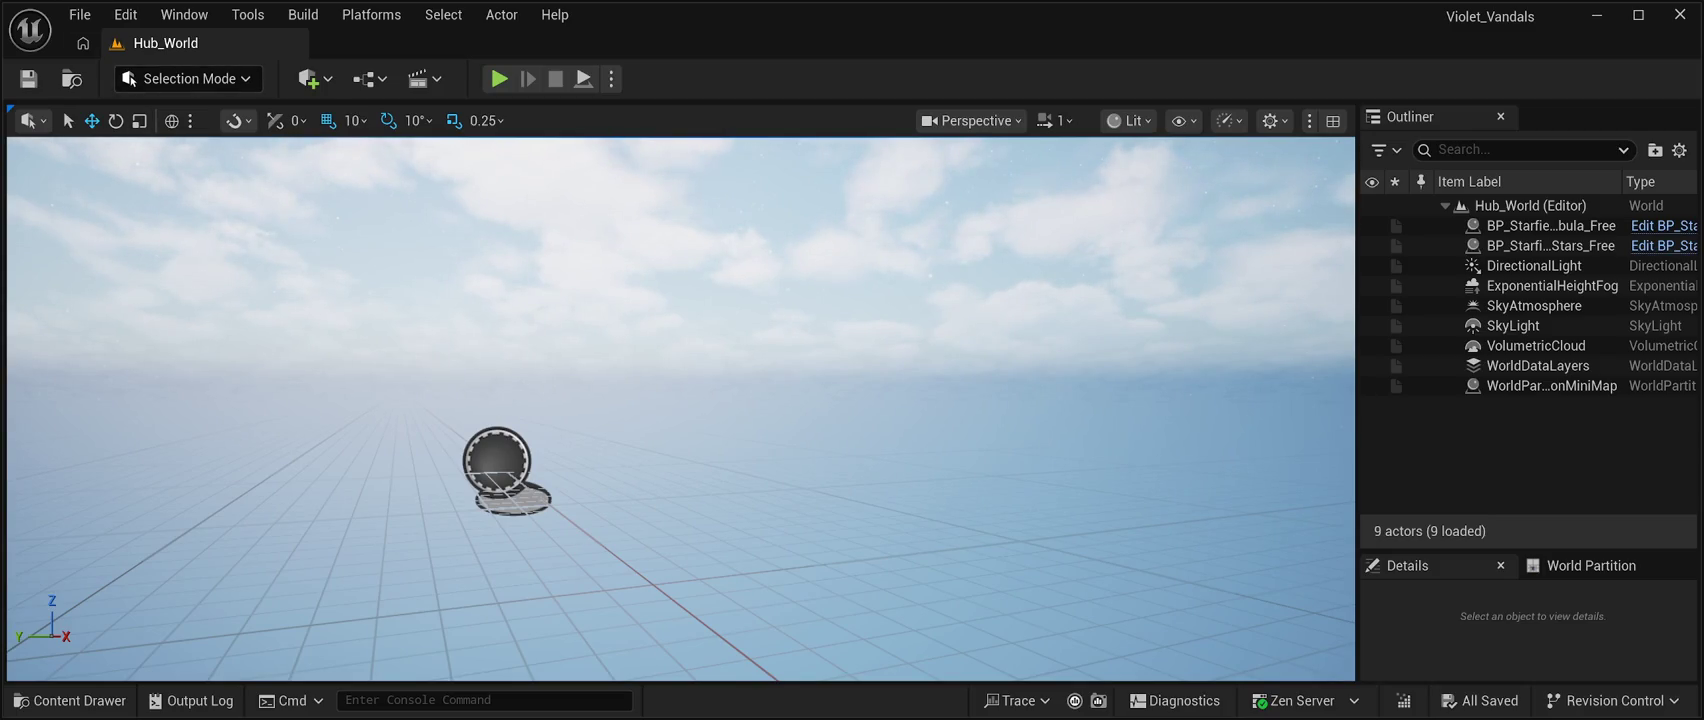
Open the Content Drawer on the Content/EuropeanBeech/Foliage folder.
{"action": "left_click", "coordinate": [70, 700]}
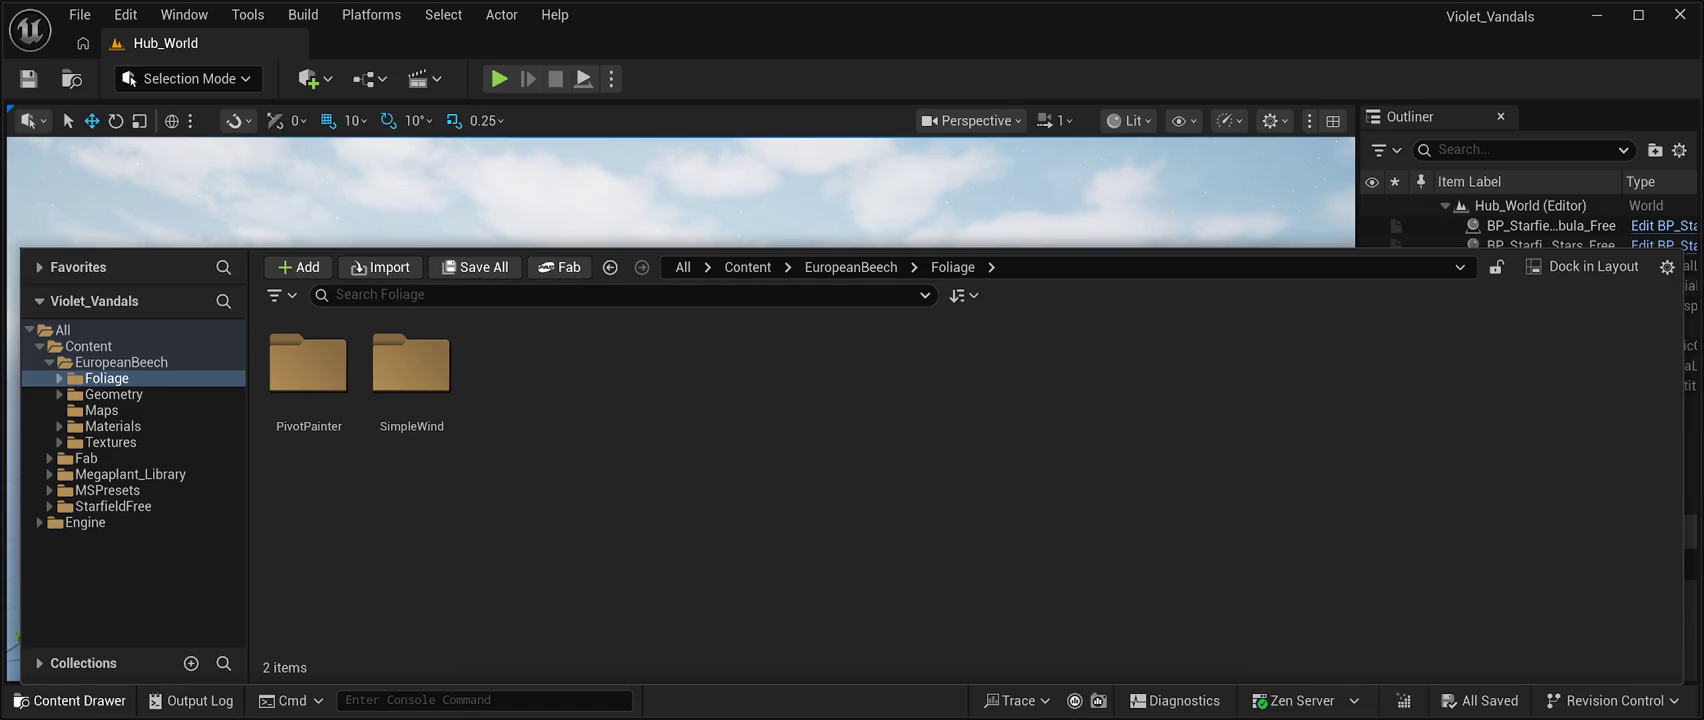
Toggle the Content Drawer open and then closed with Ctrl+Space.
{"action": "key", "text": "ctrl+space"}
{"action": "key", "text": "ctrl+space"}
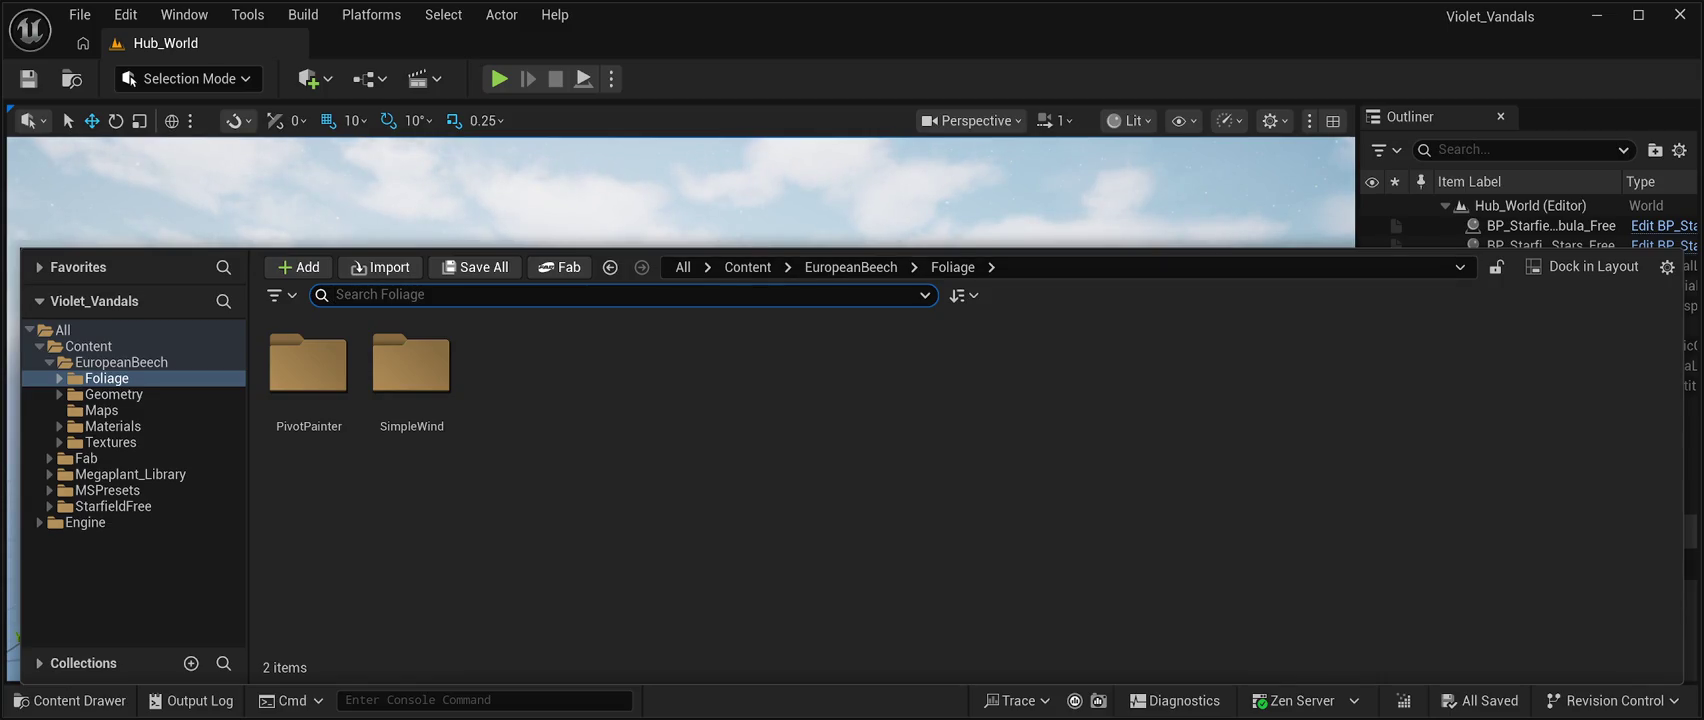
{"action": "key", "text": "ctrl+space"}
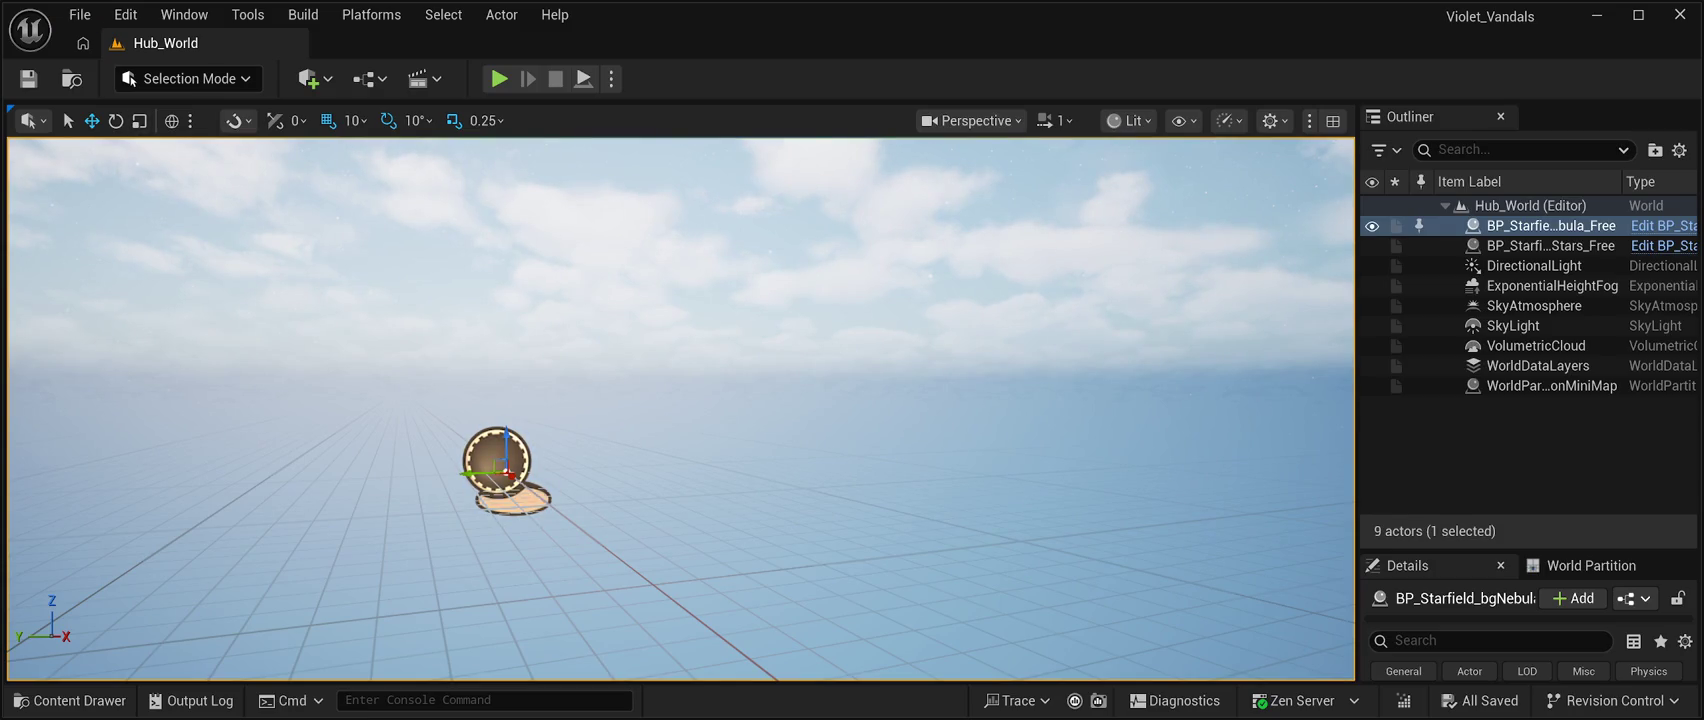
Bring the Content Drawer back up, then dismiss it to clear the Hub_World viewport.
{"action": "key", "text": "ctrl+space"}
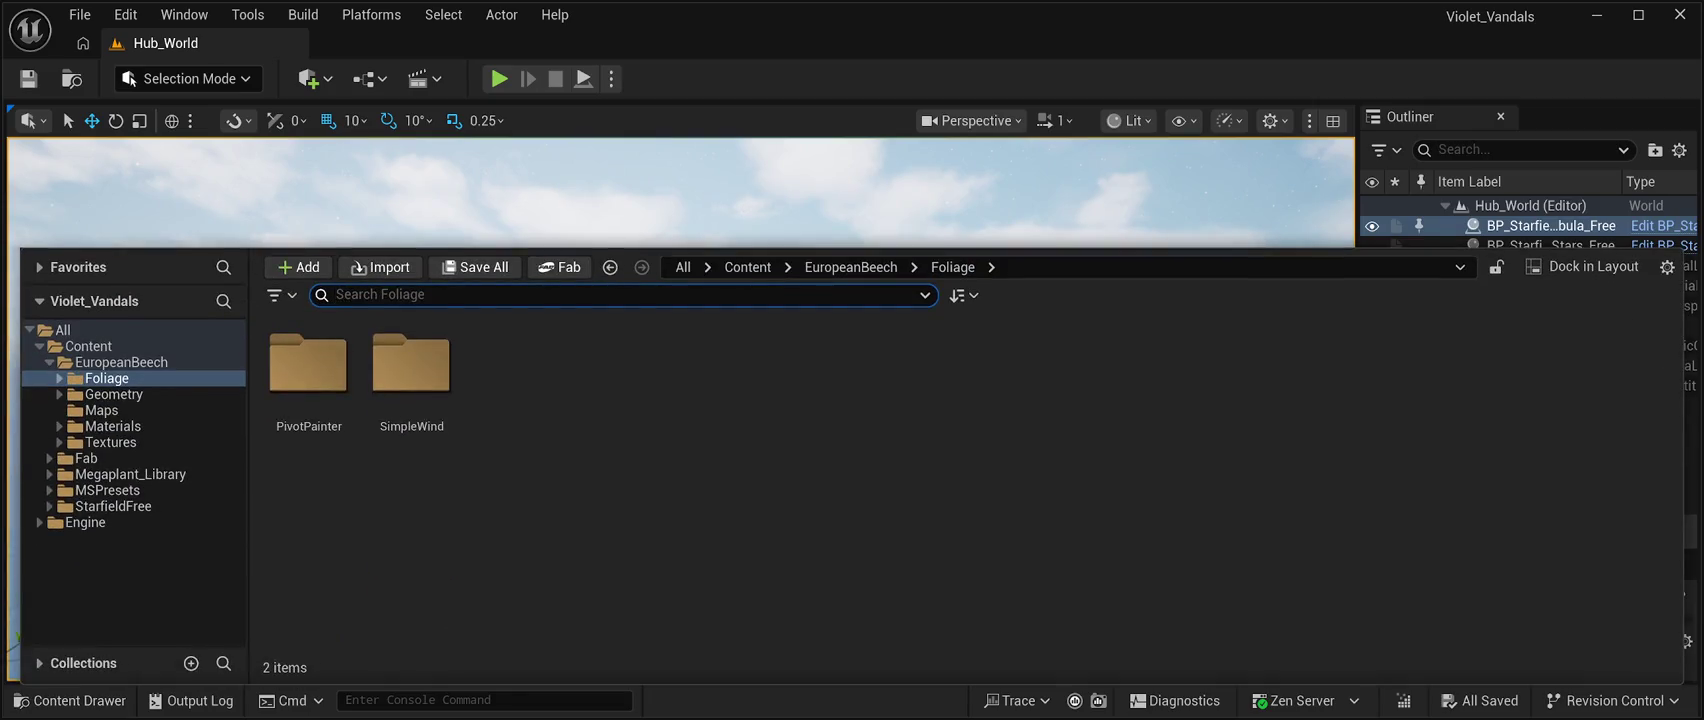
{"action": "left_click", "coordinate": [70, 700]}
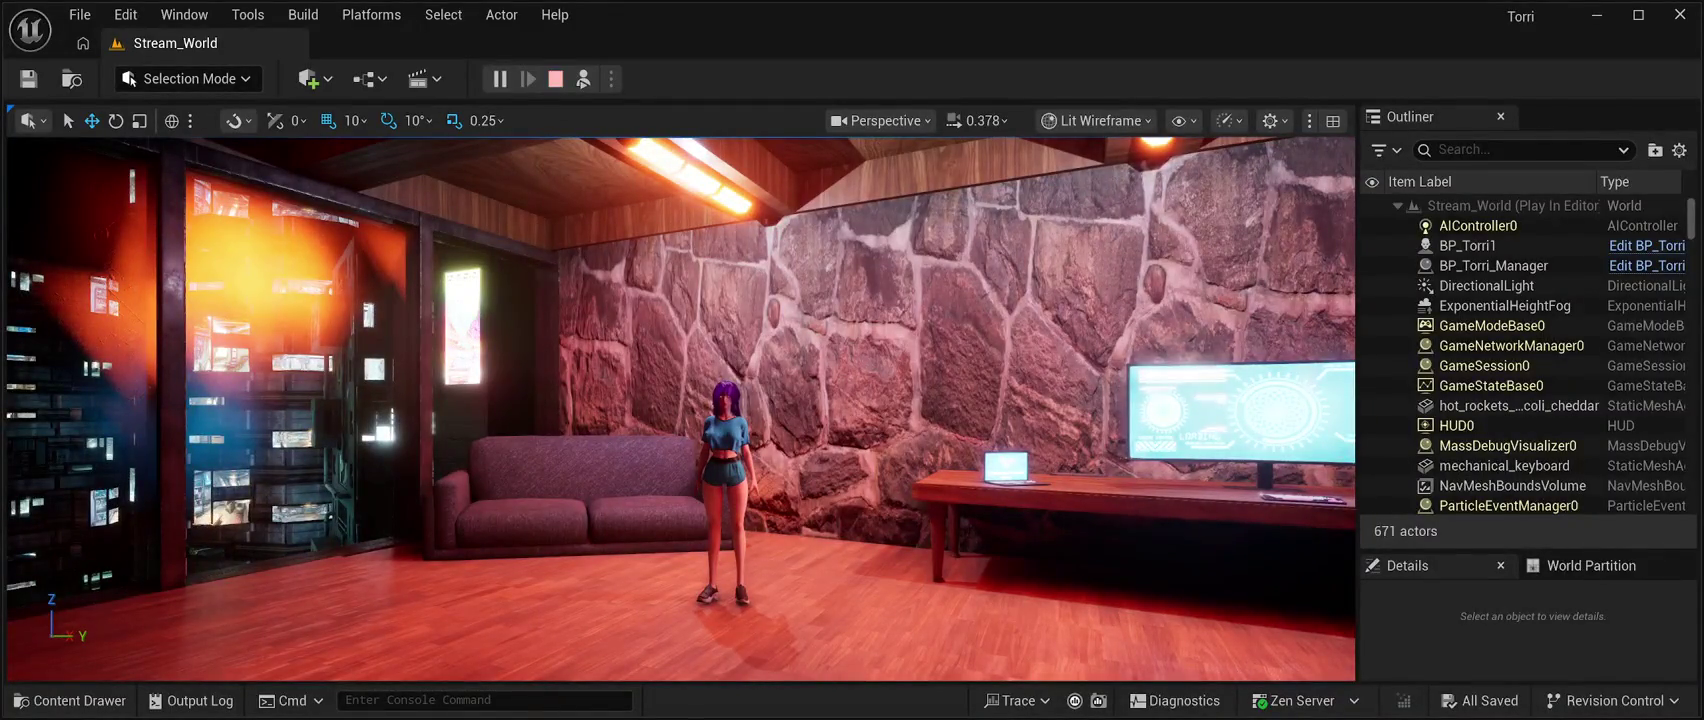
Stop the Play In Editor session and bring up the Characters/Torri assets.
{"action": "key", "text": "Escape"}
{"action": "key", "text": "ctrl+space"}
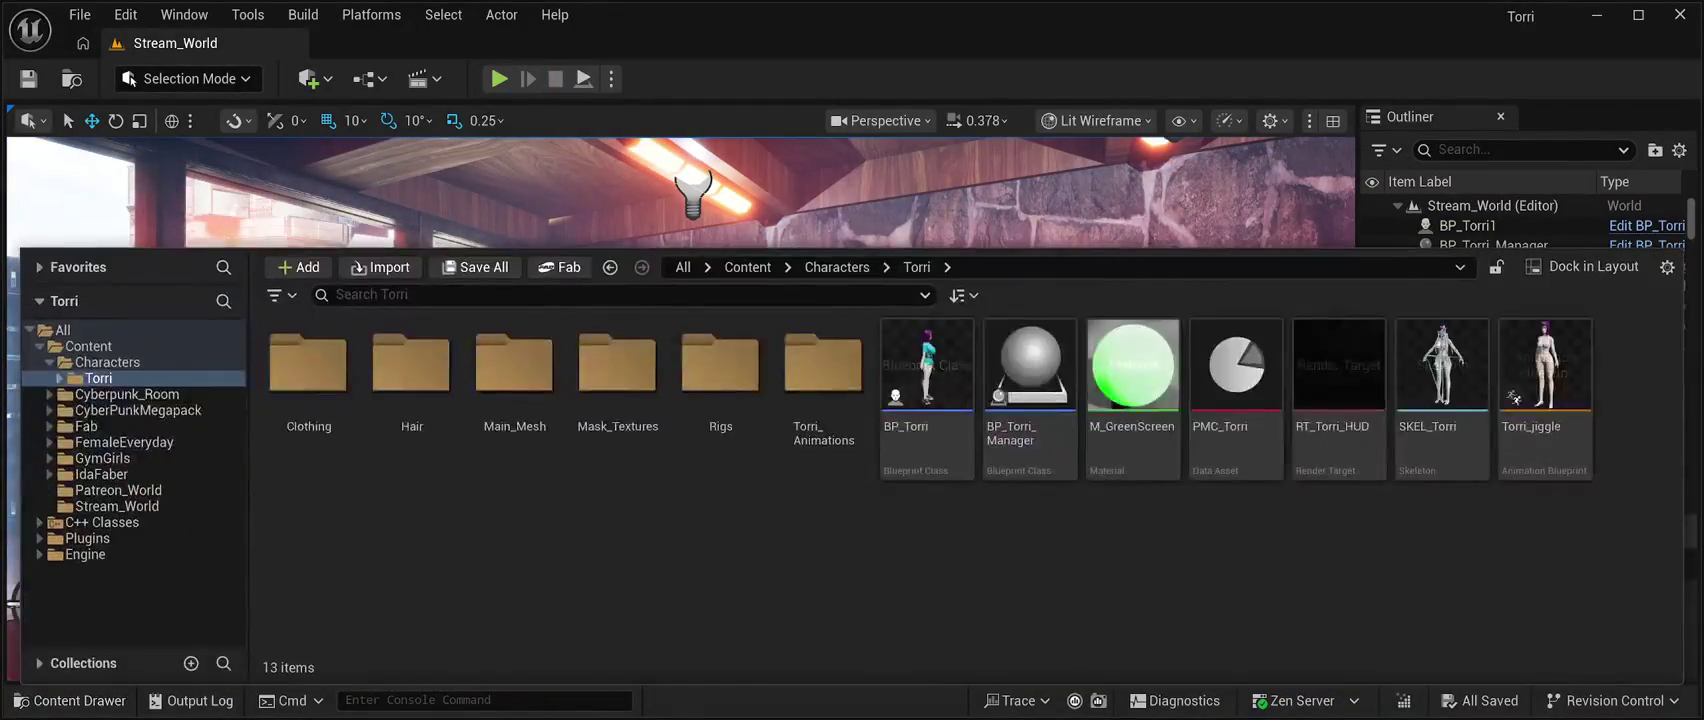
Select BP_Torri, jump the view to the pink neon-lit room with bookmark 1, and hide the assets.
{"action": "left_click", "coordinate": [926, 400]}
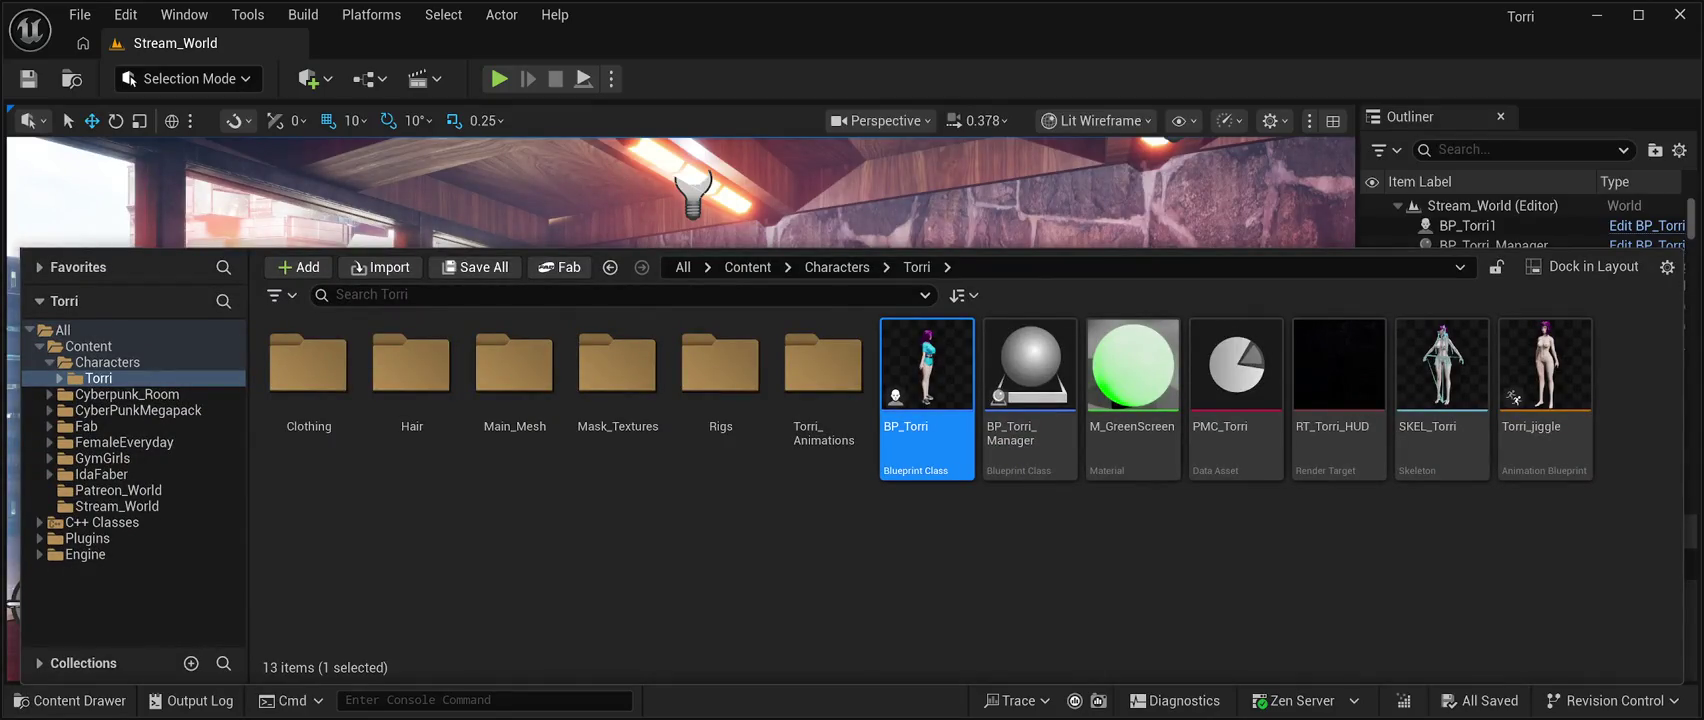
{"action": "key", "text": "ctrl+space"}
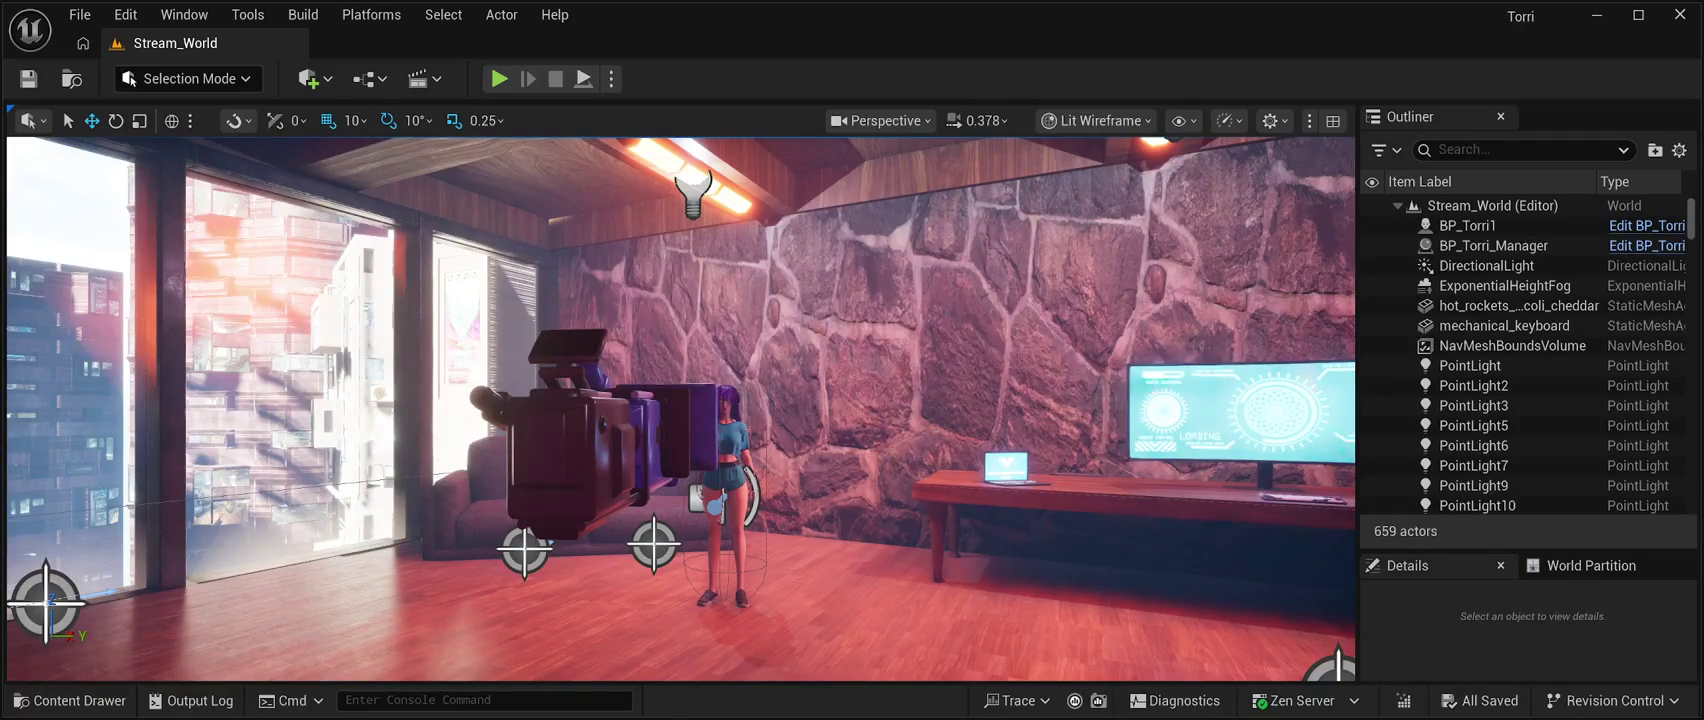
{"action": "key", "text": "1"}
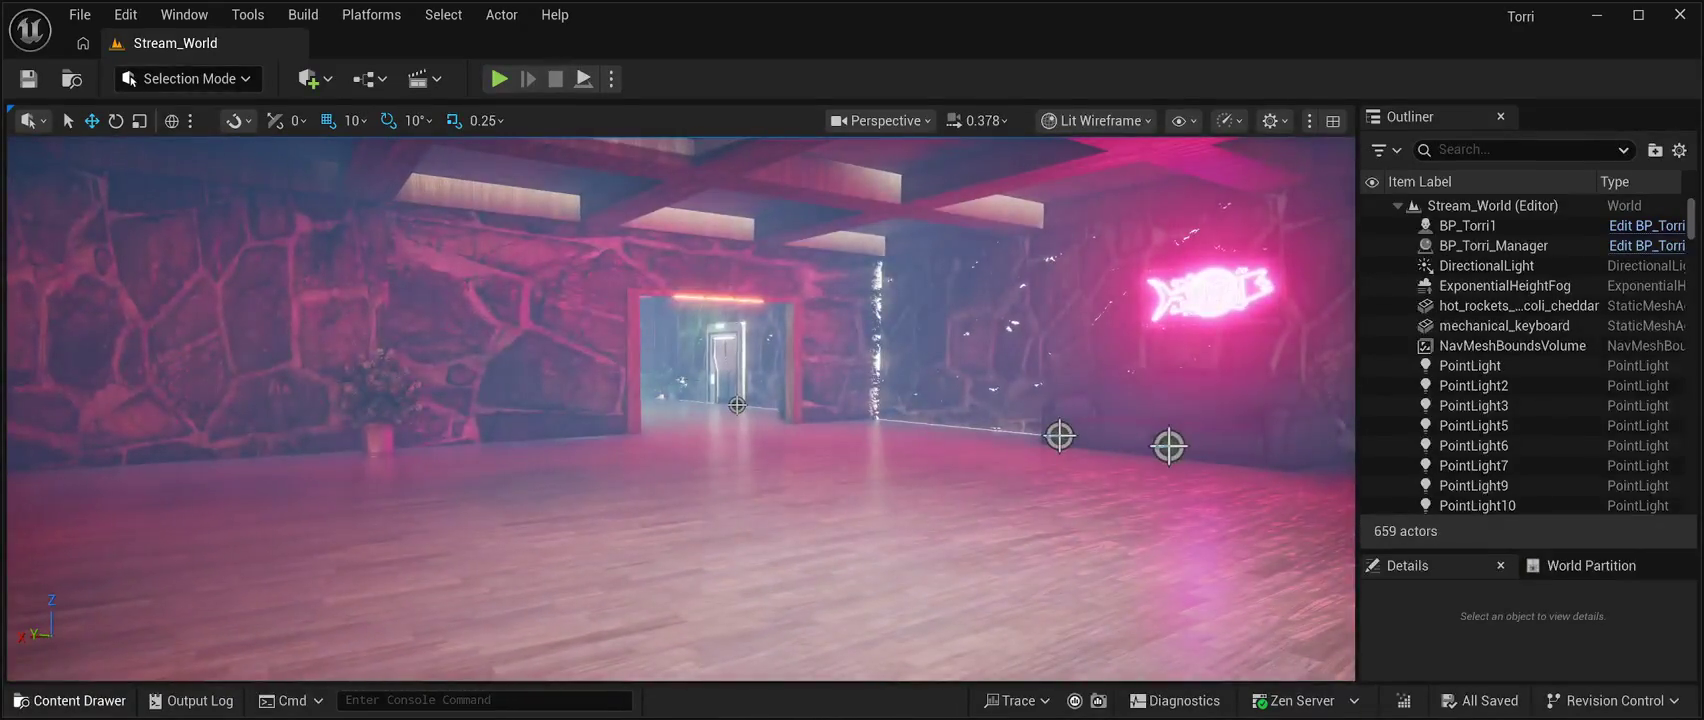
{"action": "key", "text": "ctrl+space"}
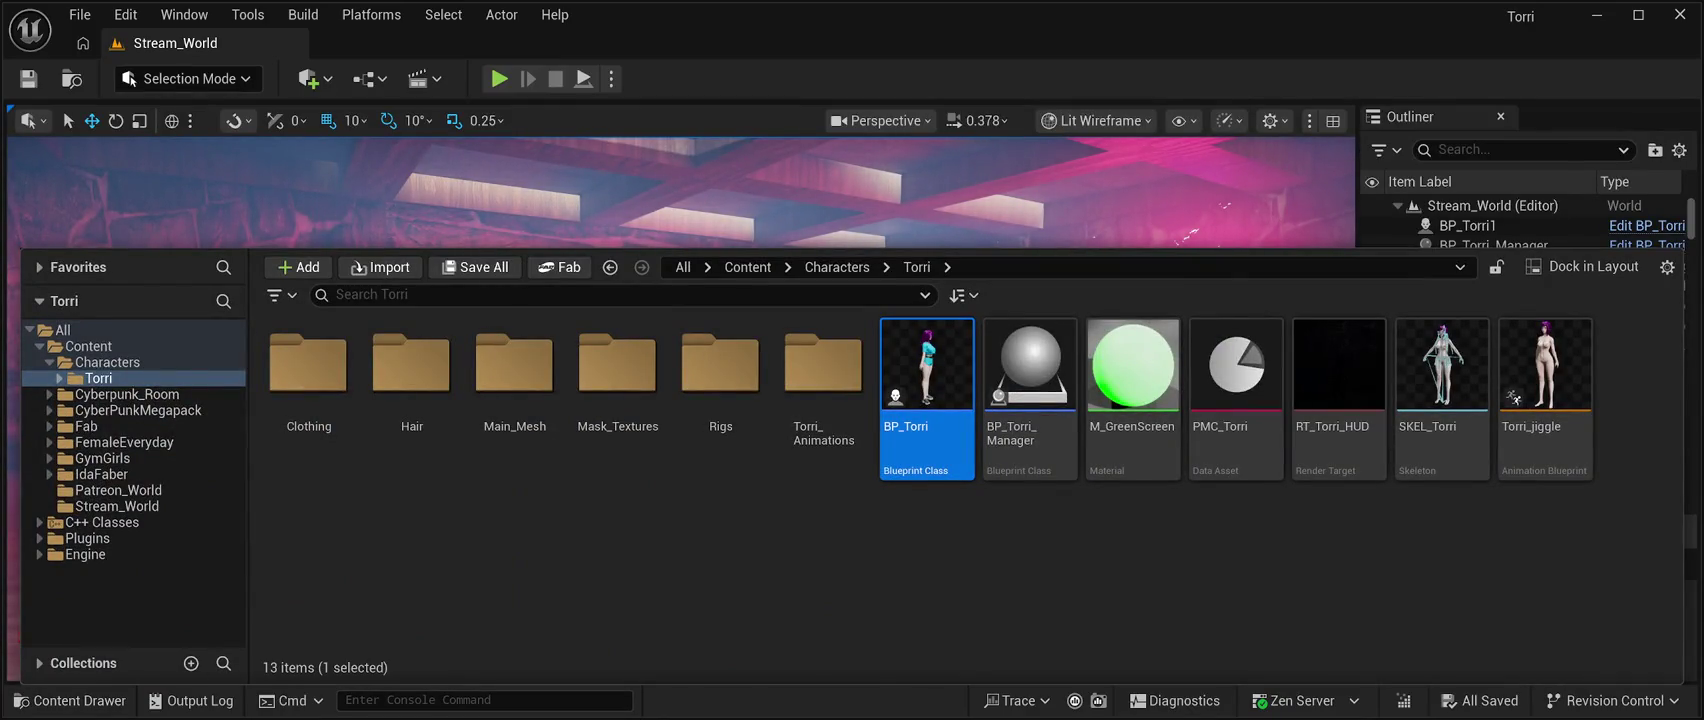
{"action": "key", "text": "ctrl+space"}
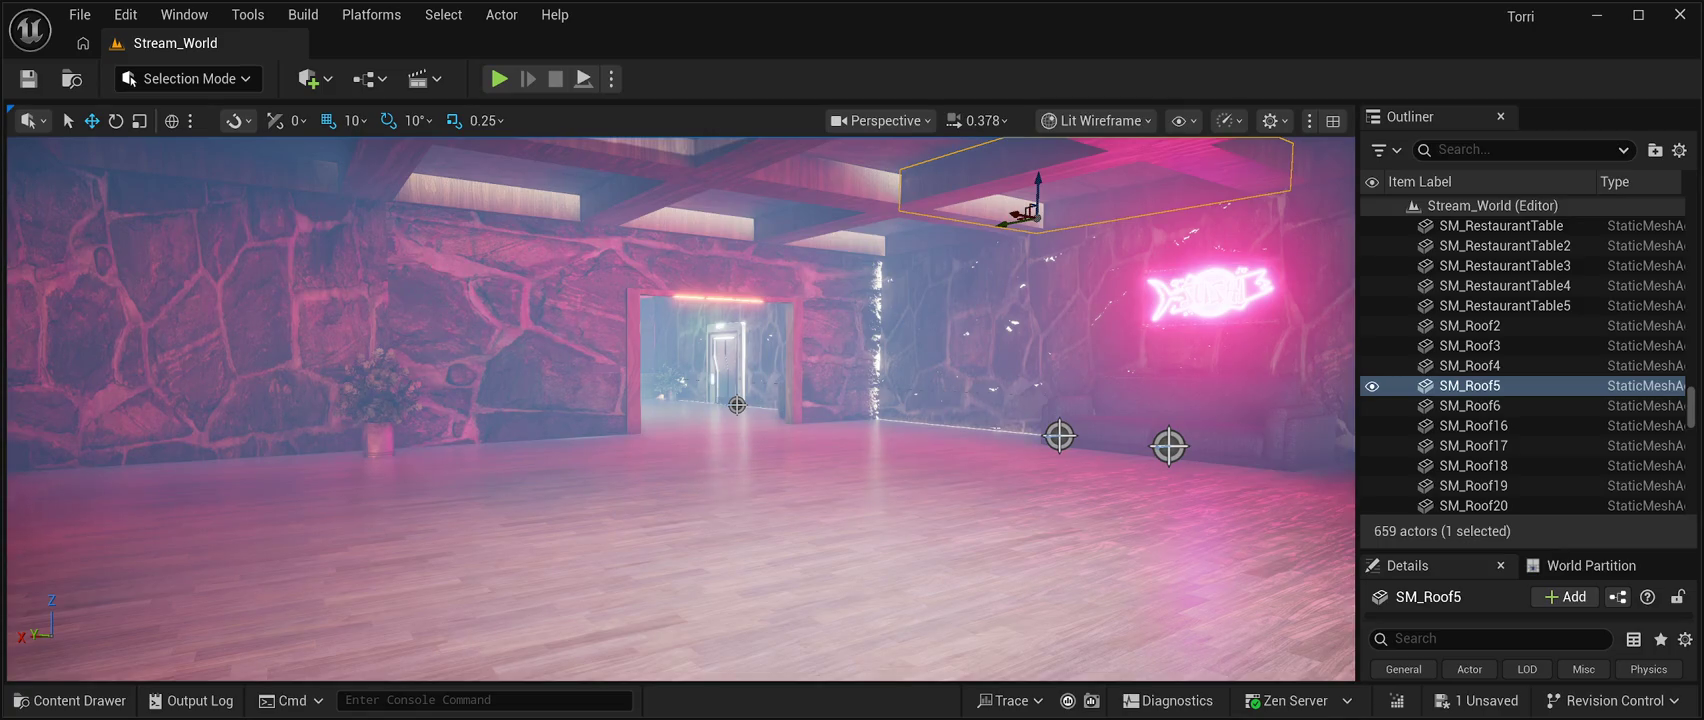
Save the Stream_World level with the neon-lit room set up.
{"action": "key", "text": "ctrl+s"}
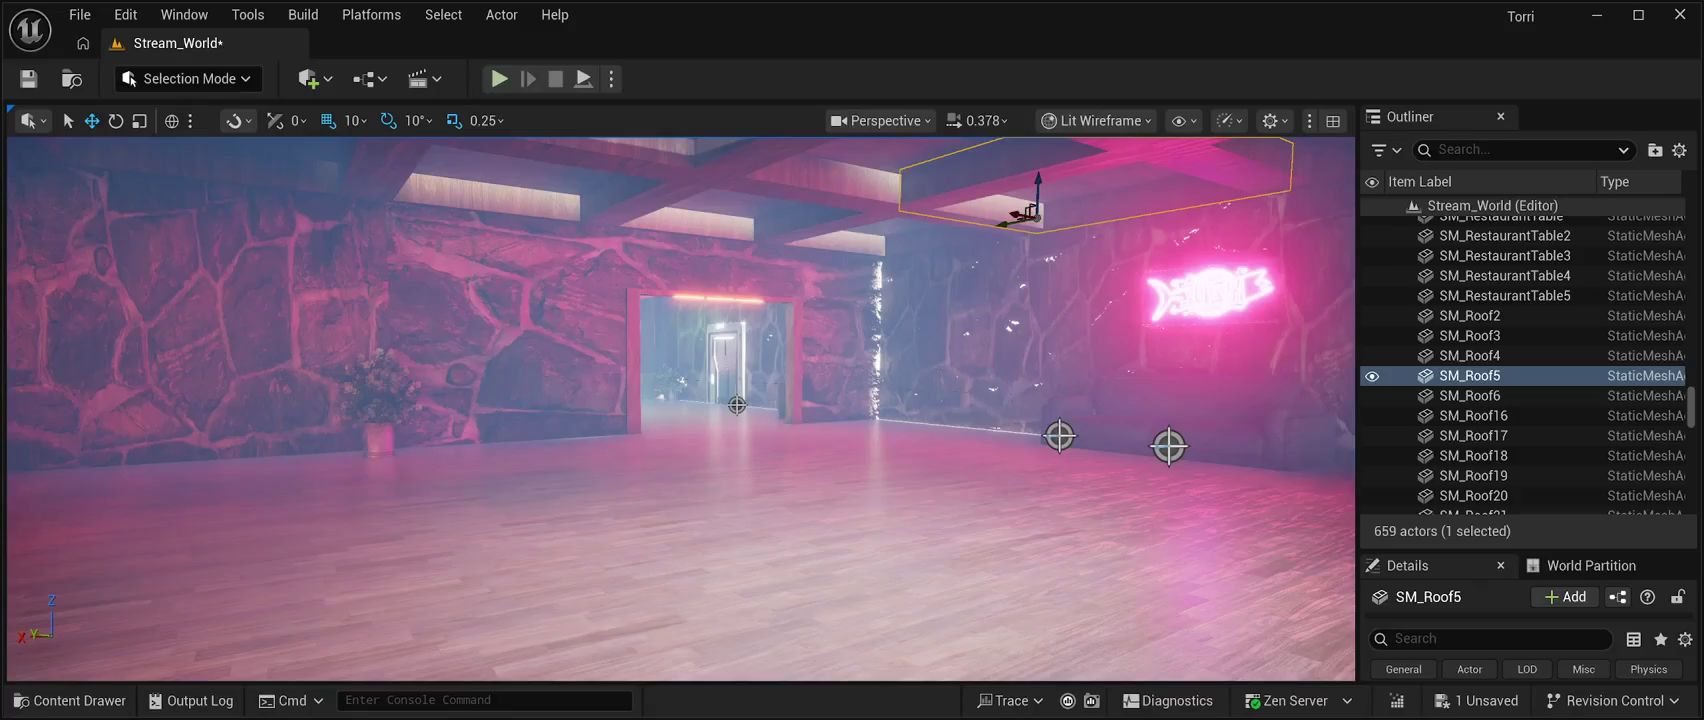
Start Play In Editor to see Torri standing in the red neon-lit room.
{"action": "left_click", "coordinate": [498, 78]}
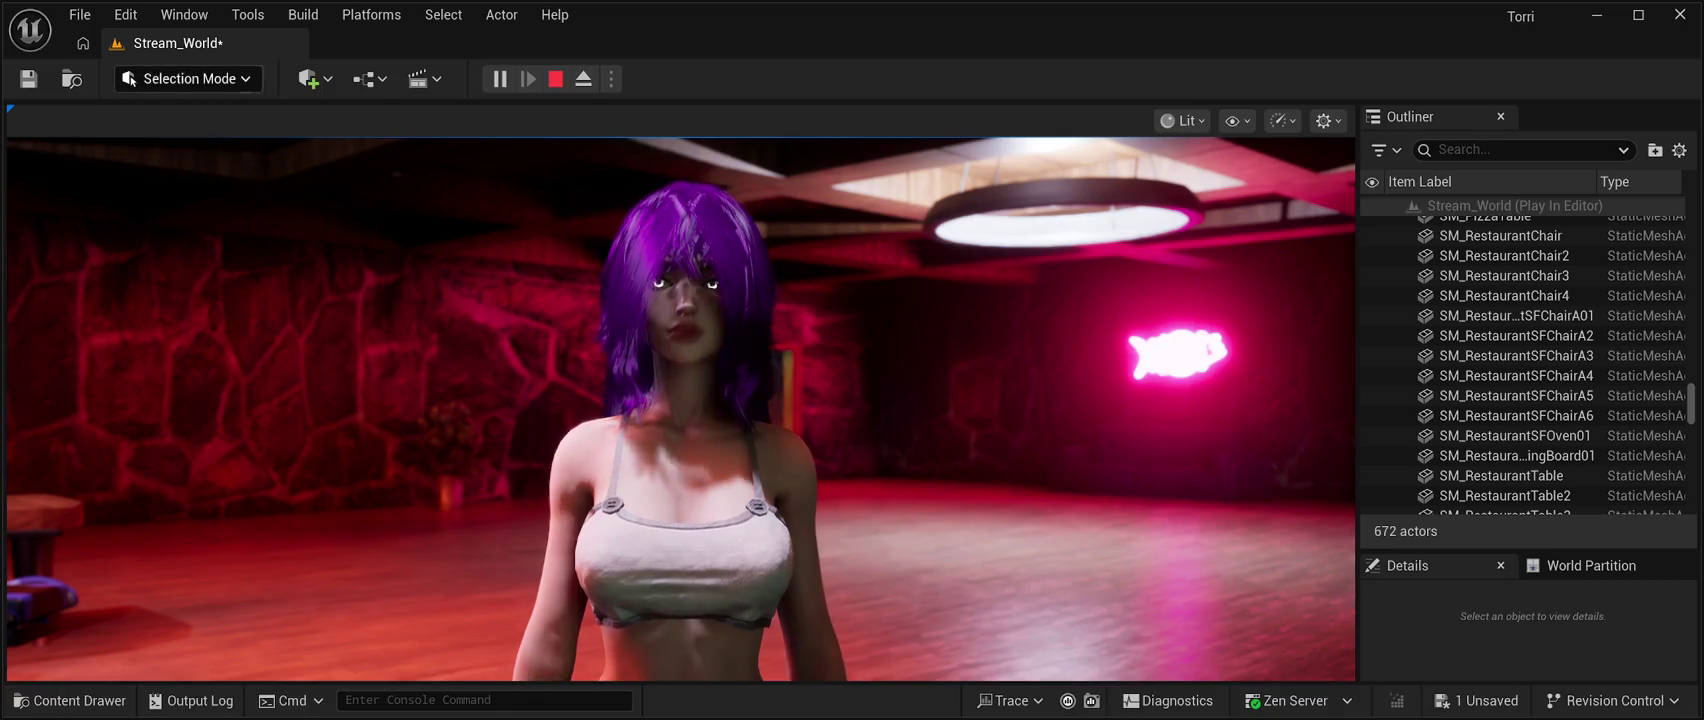
Dismiss the Edit menu unused, then stop the Torri play test to resume editing.
{"action": "left_click", "coordinate": [125, 14]}
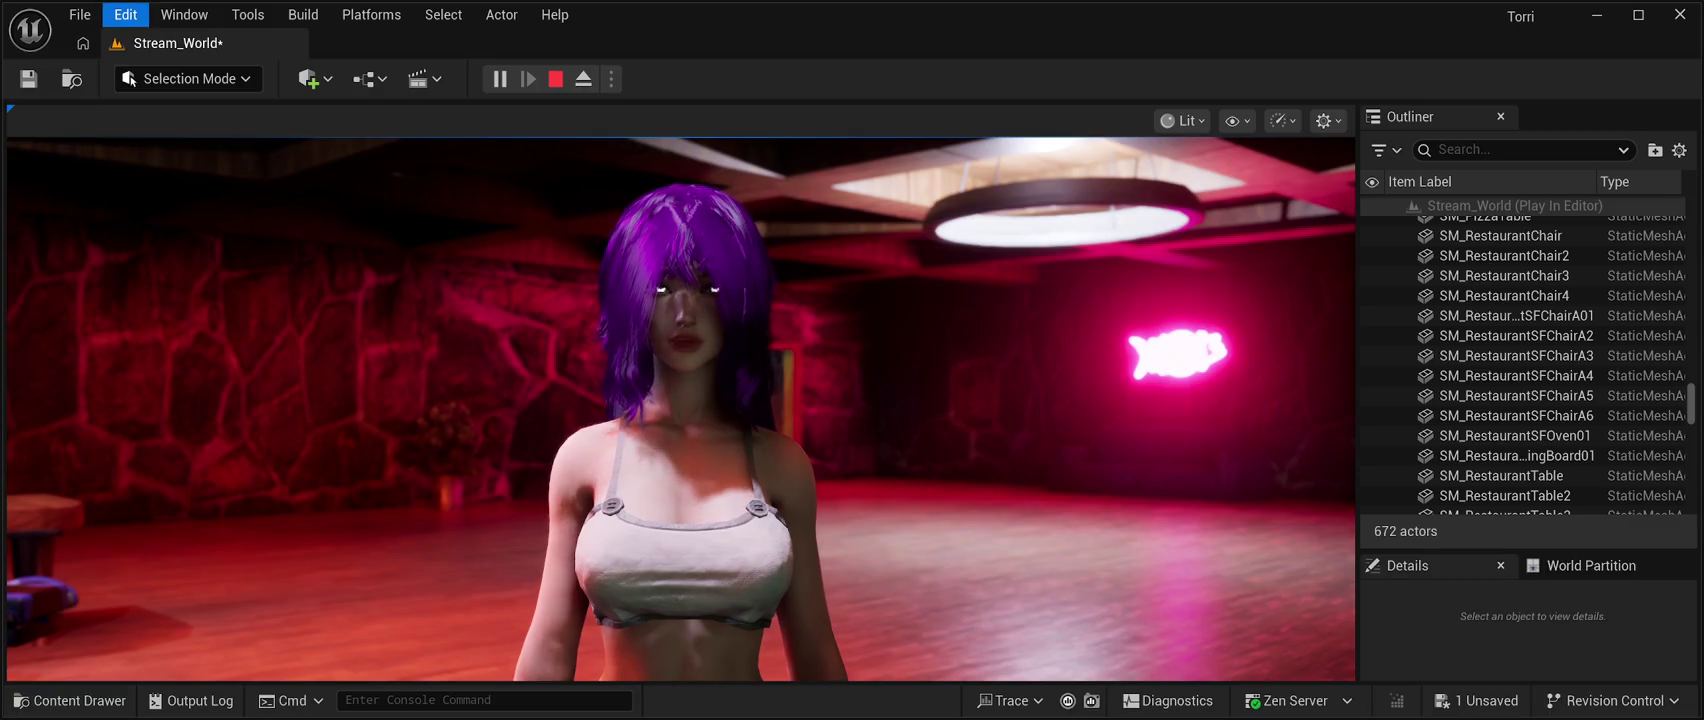
{"action": "key", "text": "Escape"}
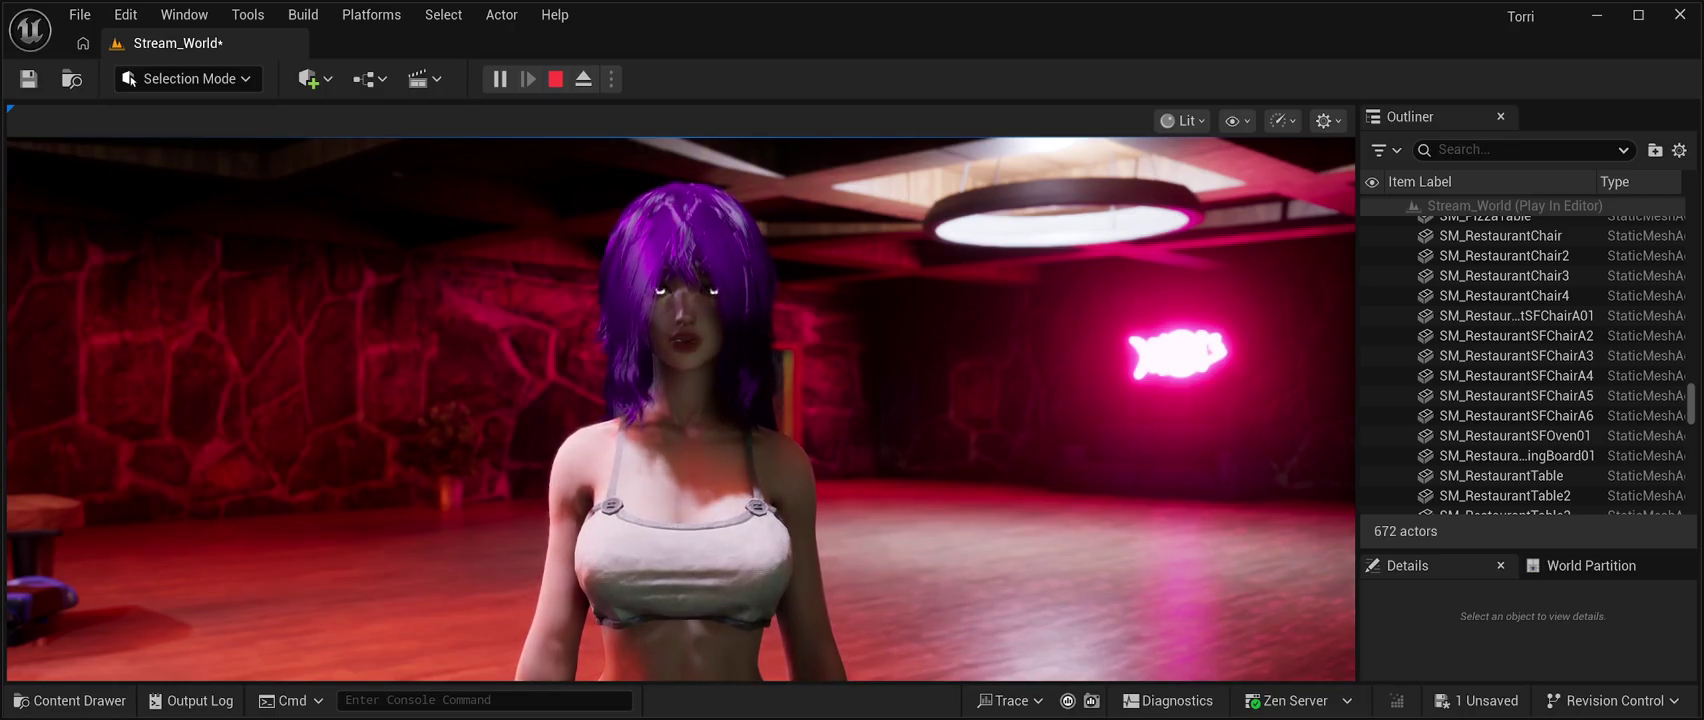
{"action": "key", "text": "Escape"}
Fly the view forward toward the stone wall, then start a play test with Alt+P.
{"action": "key", "text": "w"}
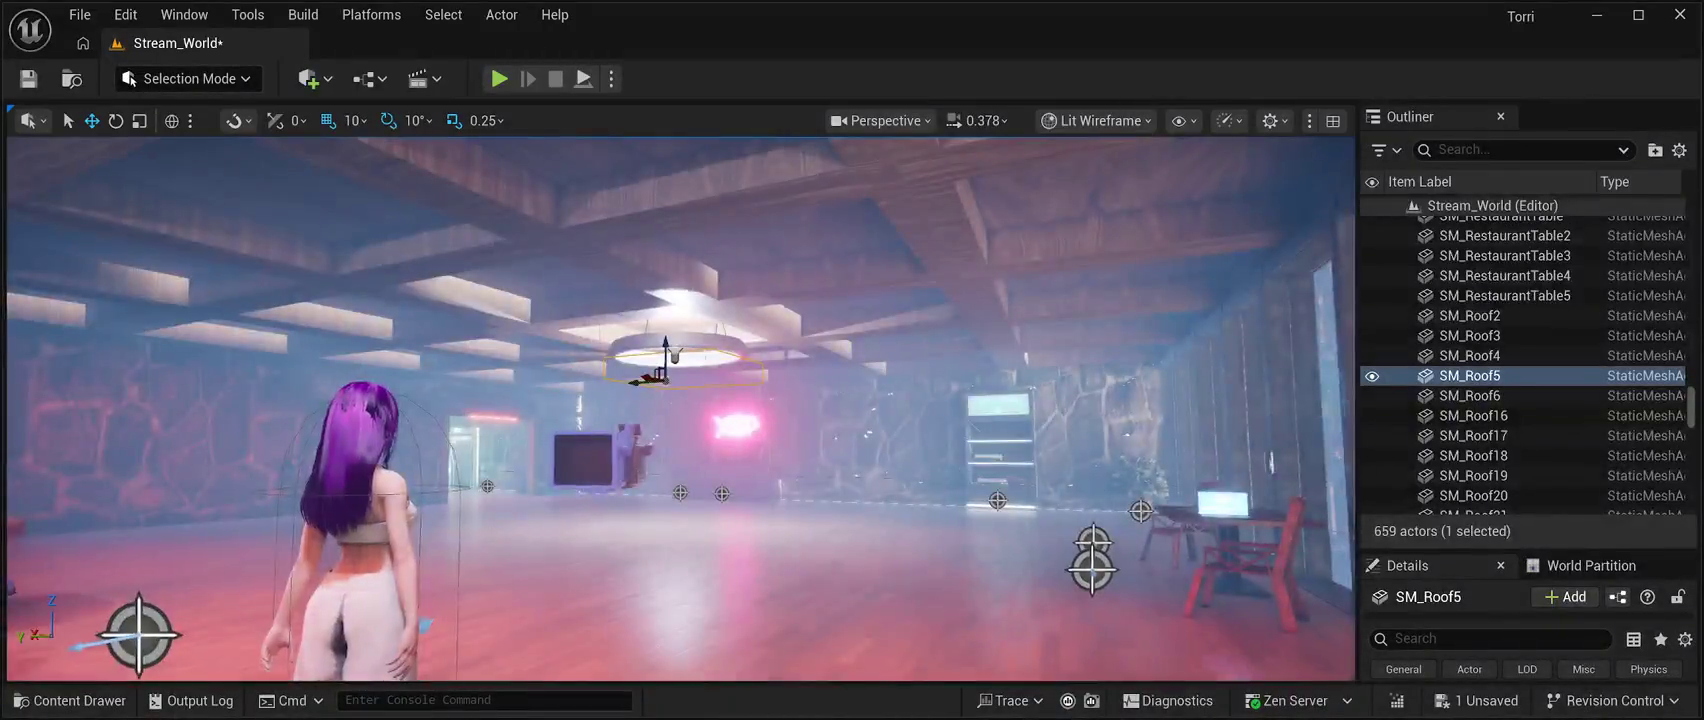
{"action": "key", "text": "w"}
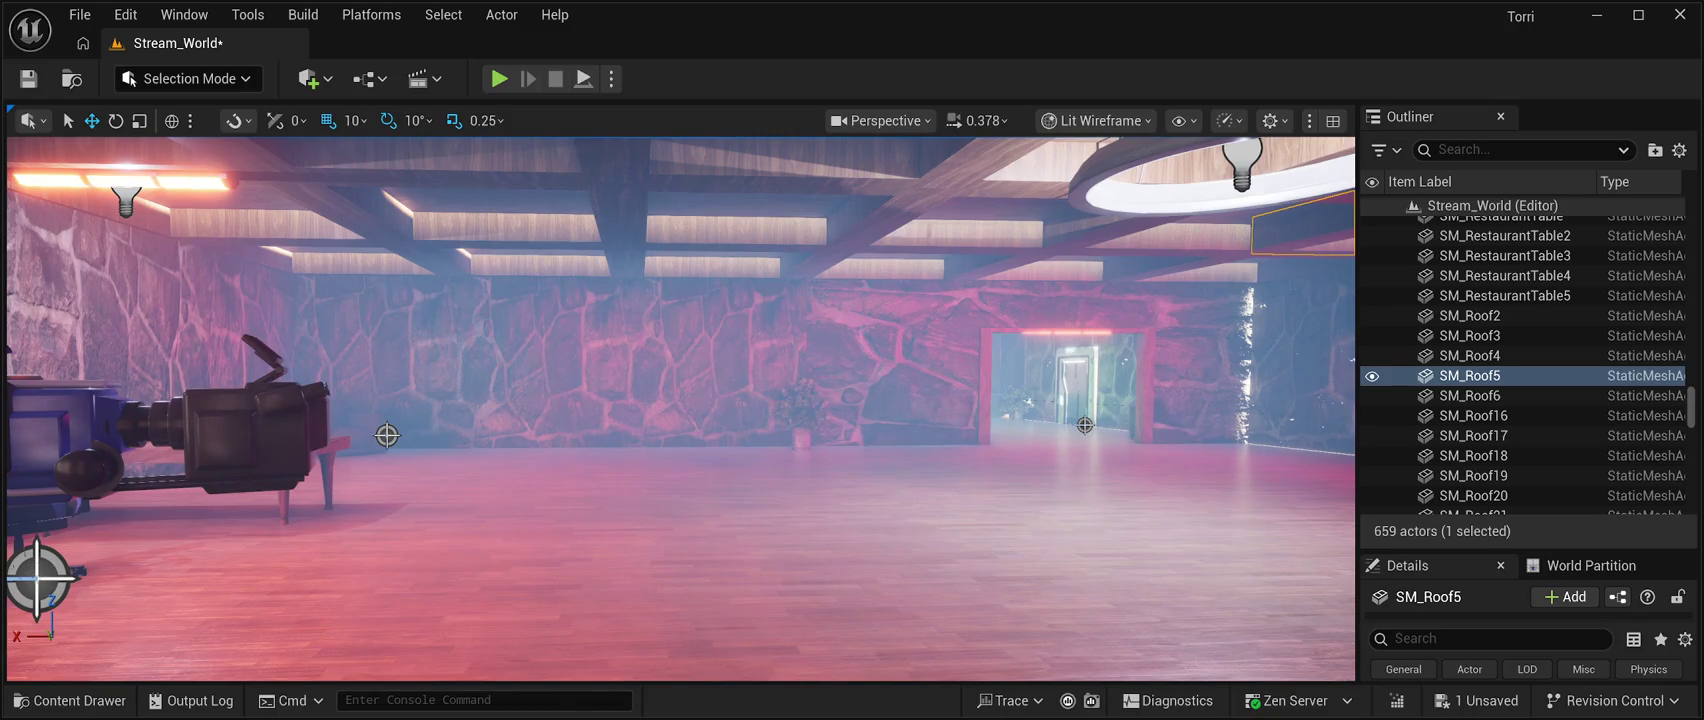
{"action": "key", "text": "alt+p"}
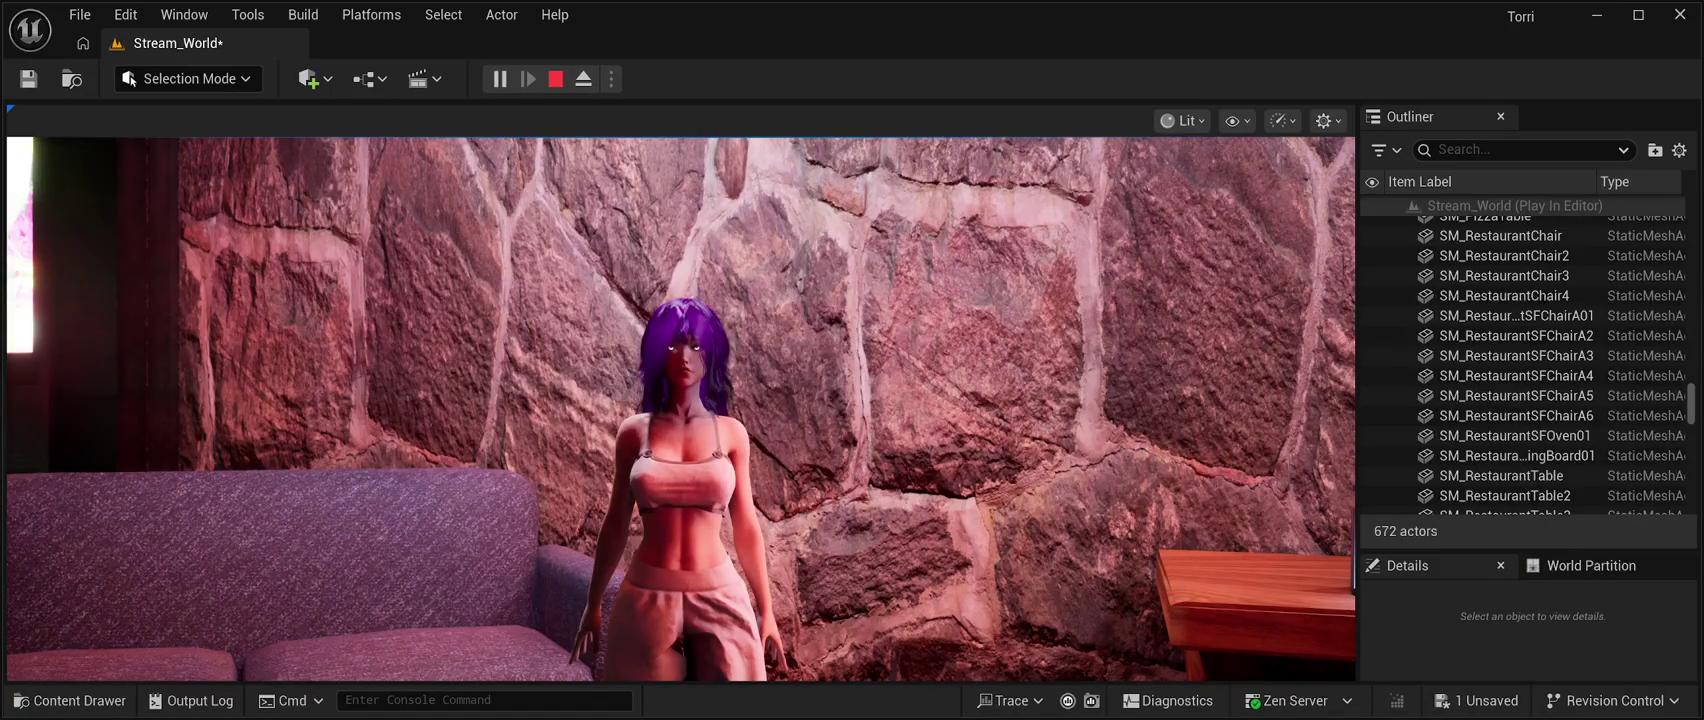
Expand the running game to fullscreen with F11, then toggle Play In Editor with Alt+P.
{"action": "key", "text": "F11"}
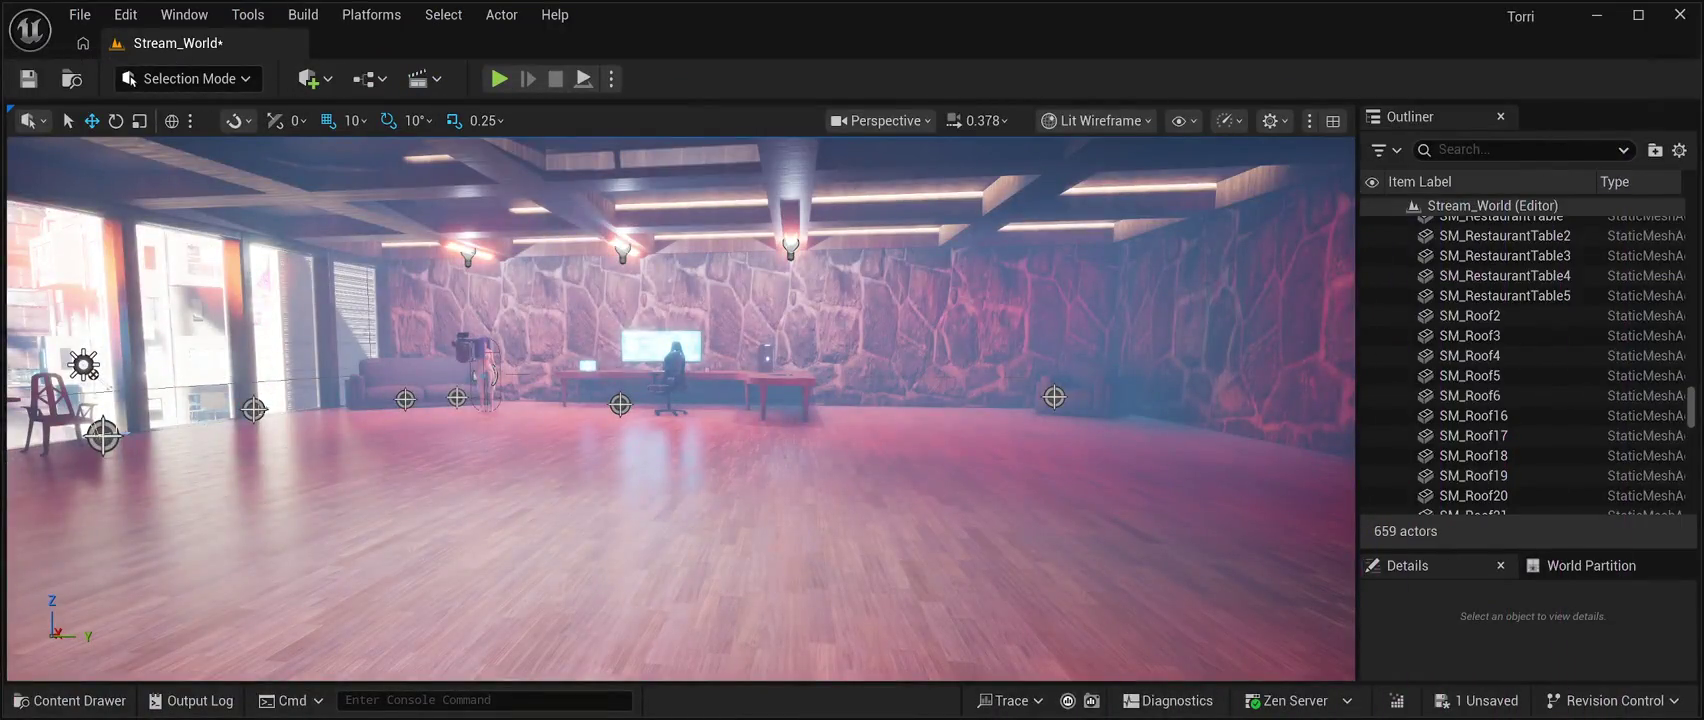
{"action": "key", "text": "alt+p"}
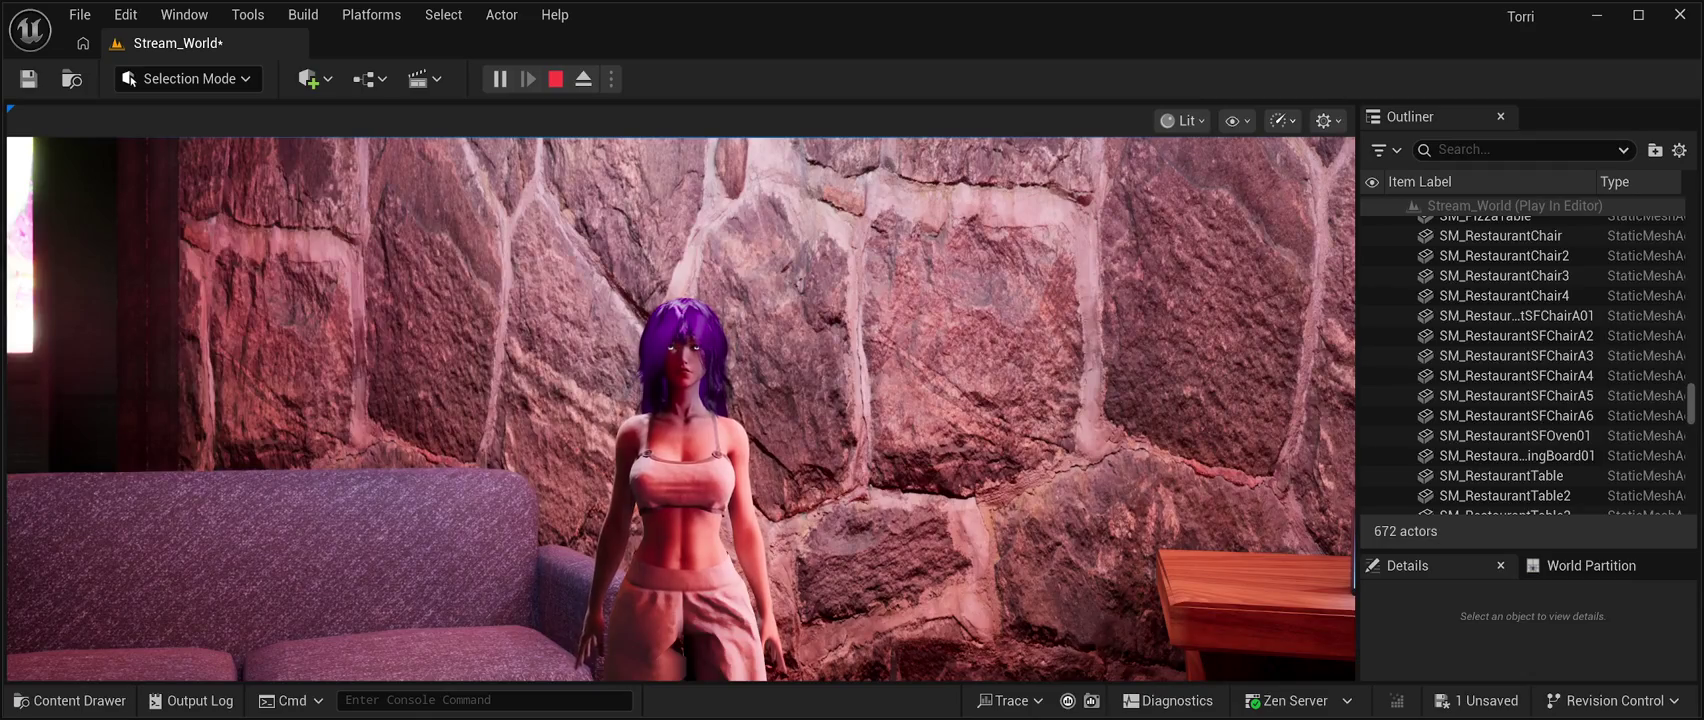
Switch the Stream_World play session to immersive fullscreen, showing Torri by the stone wall.
{"action": "key", "text": "F11"}
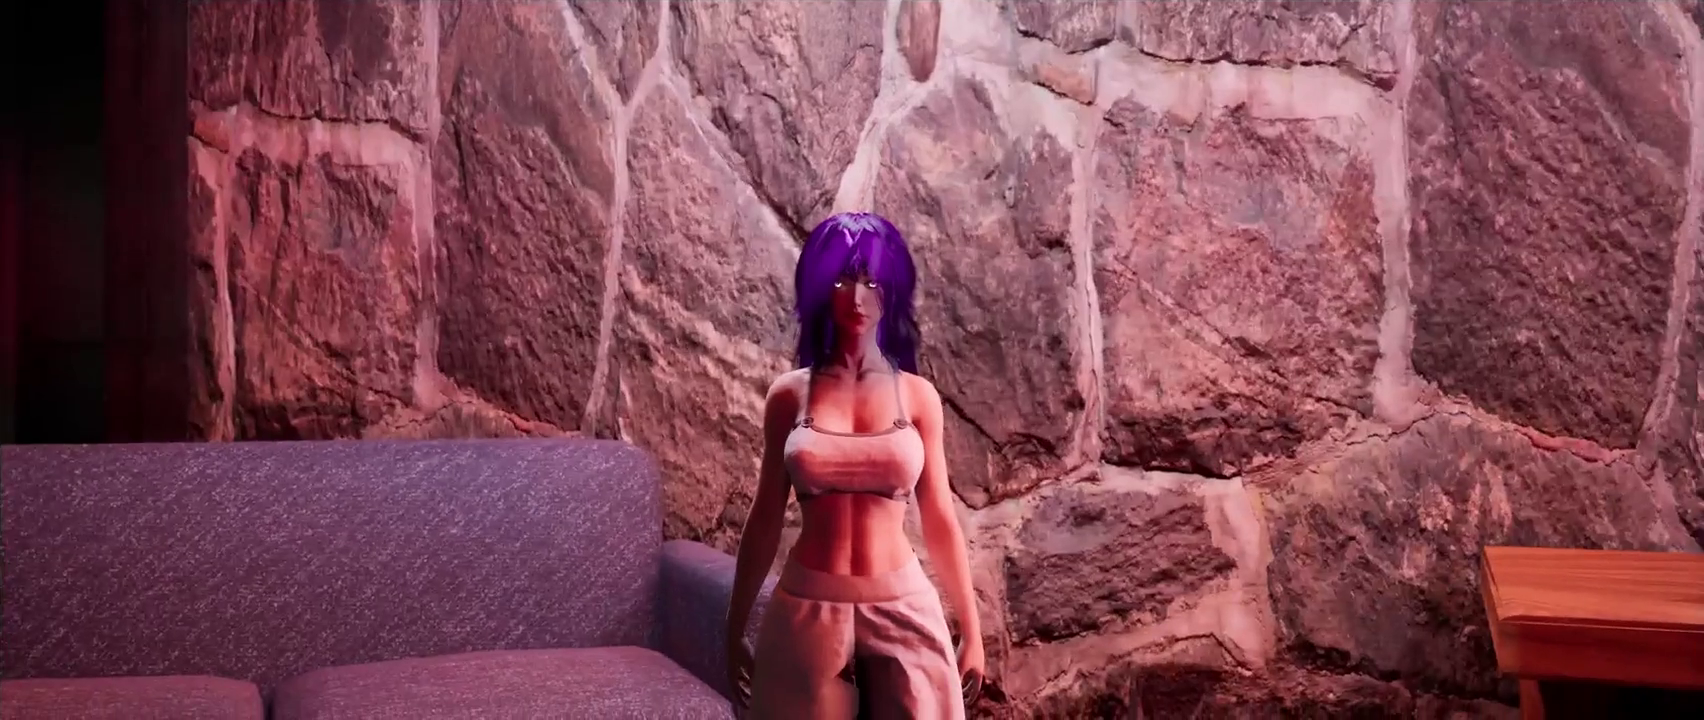